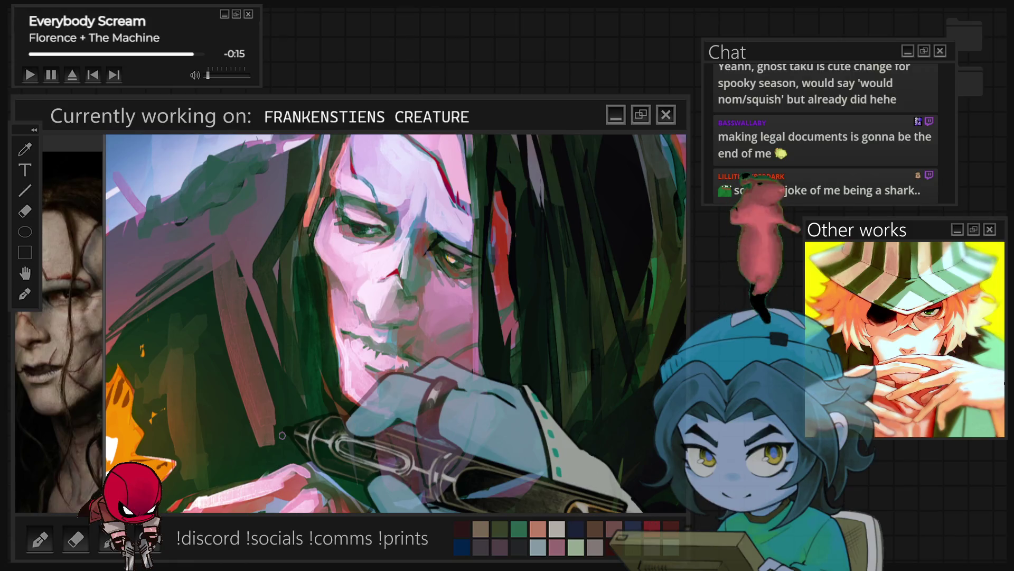
Paint rough strokes around the creature's hand and face, then cancel the active operation.
{"action": "mouse_move", "coordinate": [282, 435]}
{"action": "left_mouse_down"}
{"action": "mouse_move", "coordinate": [270, 424]}
{"action": "mouse_move", "coordinate": [369, 301]}
{"action": "mouse_move", "coordinate": [418, 275]}
{"action": "left_mouse_up"}
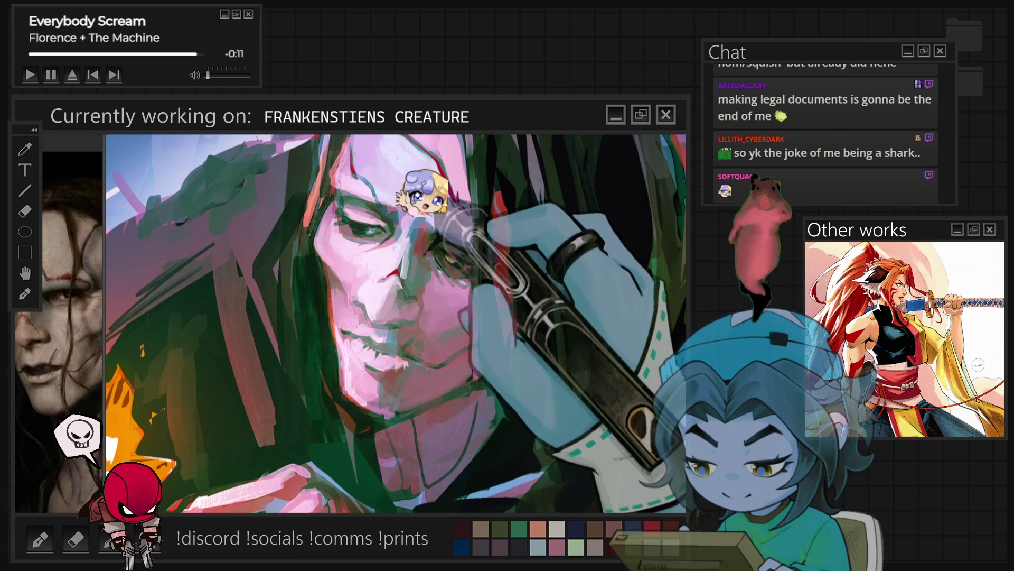
{"action": "left_click_drag", "start_coordinate": [429, 203], "coordinate": [396, 175]}
{"action": "mouse_move", "coordinate": [415, 218]}
{"action": "left_mouse_down"}
{"action": "mouse_move", "coordinate": [411, 225]}
{"action": "mouse_move", "coordinate": [414, 206]}
{"action": "mouse_move", "coordinate": [410, 233]}
{"action": "left_mouse_up"}
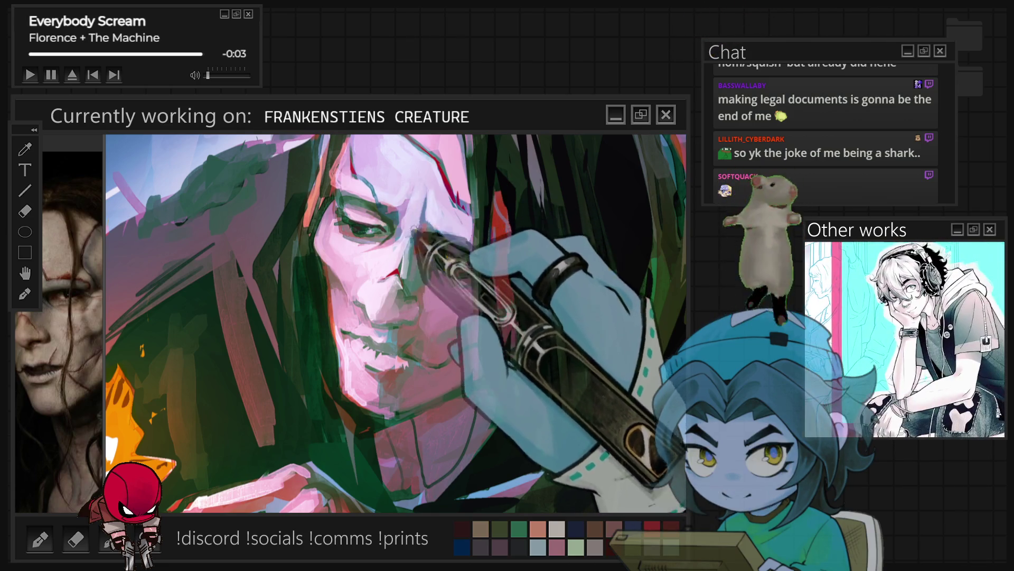
{"action": "key", "text": "Escape"}
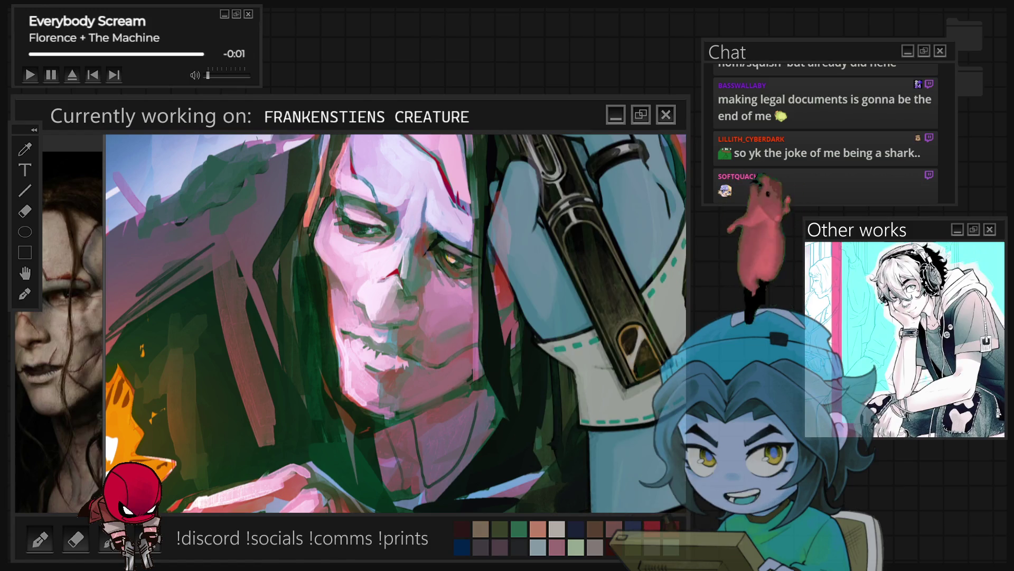
Free-transform the gloved hand with the syringe higher against the face, then sample a colour.
{"action": "key", "text": "ctrl+t"}
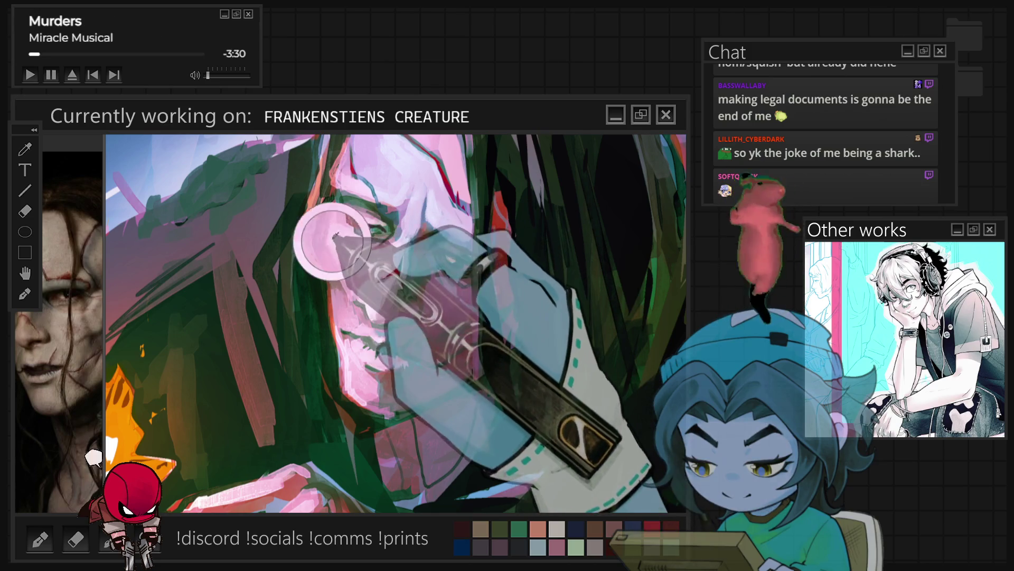
{"action": "mouse_move", "coordinate": [327, 225]}
{"action": "left_mouse_down"}
{"action": "mouse_move", "coordinate": [350, 276]}
{"action": "mouse_move", "coordinate": [350, 196]}
{"action": "mouse_move", "coordinate": [380, 245]}
{"action": "mouse_move", "coordinate": [388, 216]}
{"action": "left_mouse_up"}
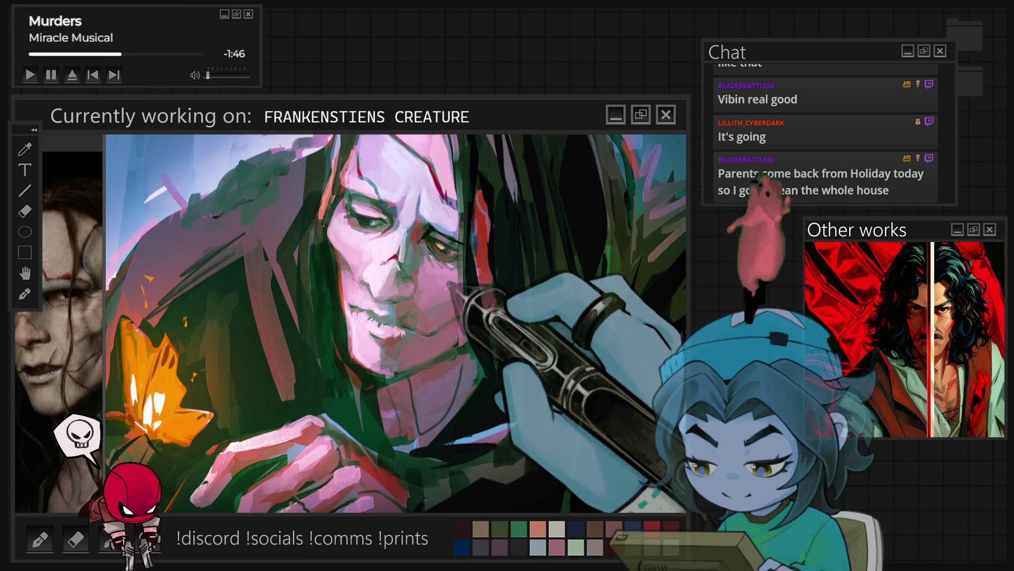
{"action": "left_click", "coordinate": [438, 271], "text": "alt"}
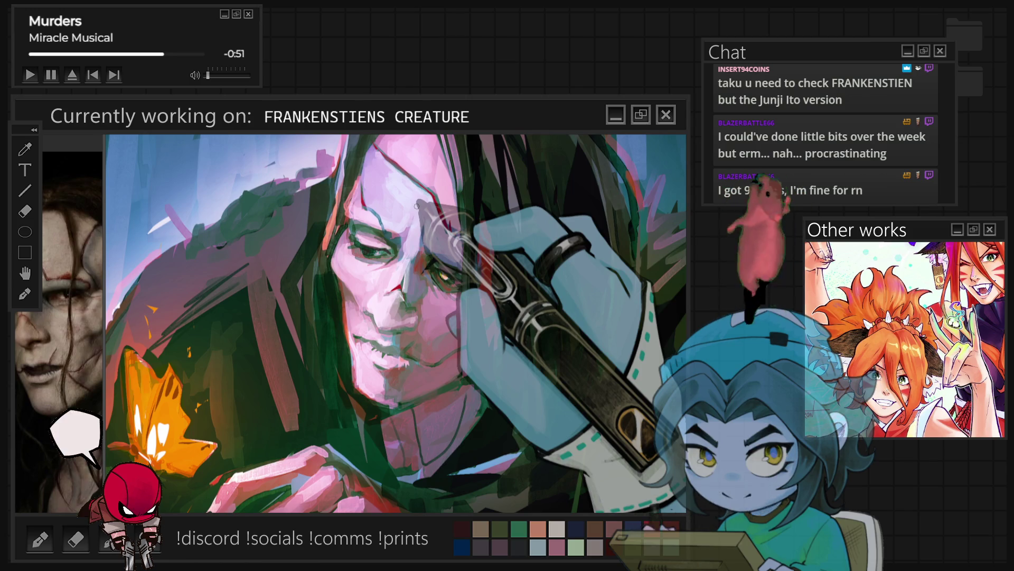
Paint a pale glowing butterfly beside the creature's fingers, with light spilling across his dark robe.
{"action": "mouse_move", "coordinate": [417, 206]}
{"action": "left_mouse_down"}
{"action": "mouse_move", "coordinate": [408, 197]}
{"action": "mouse_move", "coordinate": [395, 211]}
{"action": "mouse_move", "coordinate": [389, 184]}
{"action": "mouse_move", "coordinate": [563, 179]}
{"action": "mouse_move", "coordinate": [358, 328]}
{"action": "mouse_move", "coordinate": [381, 205]}
{"action": "mouse_move", "coordinate": [350, 313]}
{"action": "mouse_move", "coordinate": [372, 282]}
{"action": "mouse_move", "coordinate": [436, 305]}
{"action": "mouse_move", "coordinate": [449, 343]}
{"action": "left_mouse_up"}
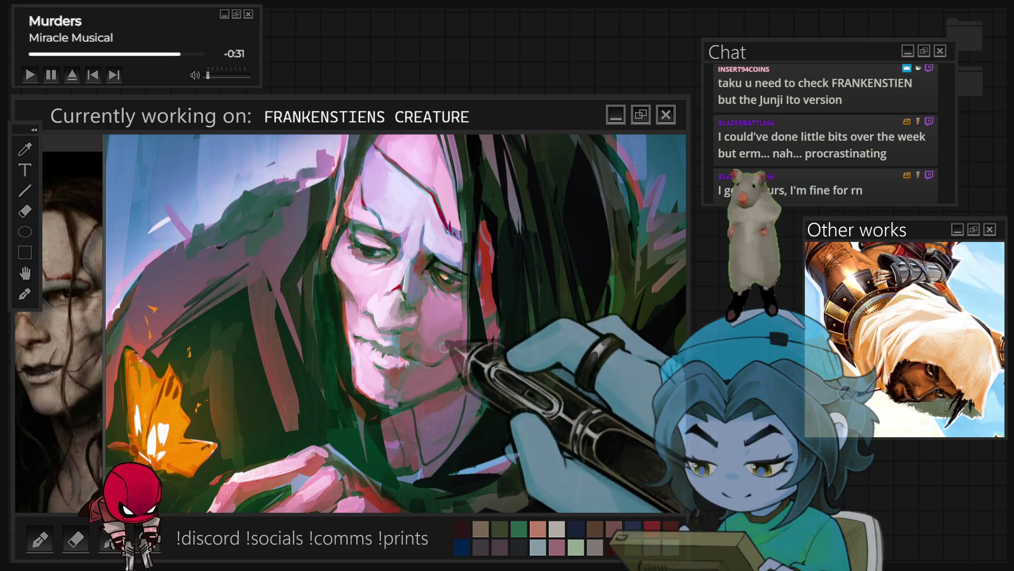
{"action": "left_click_drag", "start_coordinate": [406, 391], "coordinate": [396, 362]}
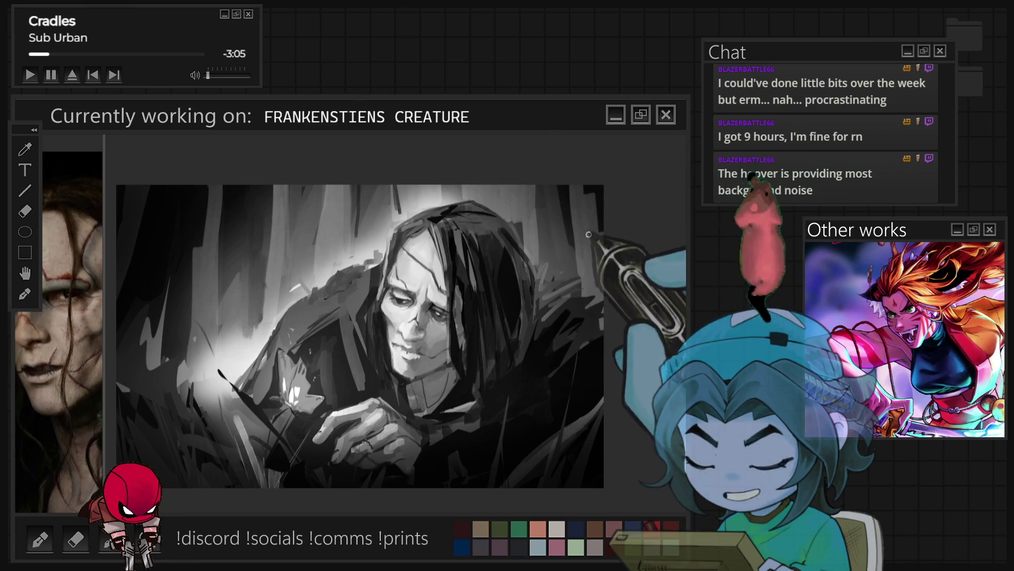
Zoom in on the creature's face to refine its shading in greyscale.
{"action": "key", "text": "ctrl+plus"}
{"action": "key", "text": "ctrl+plus"}
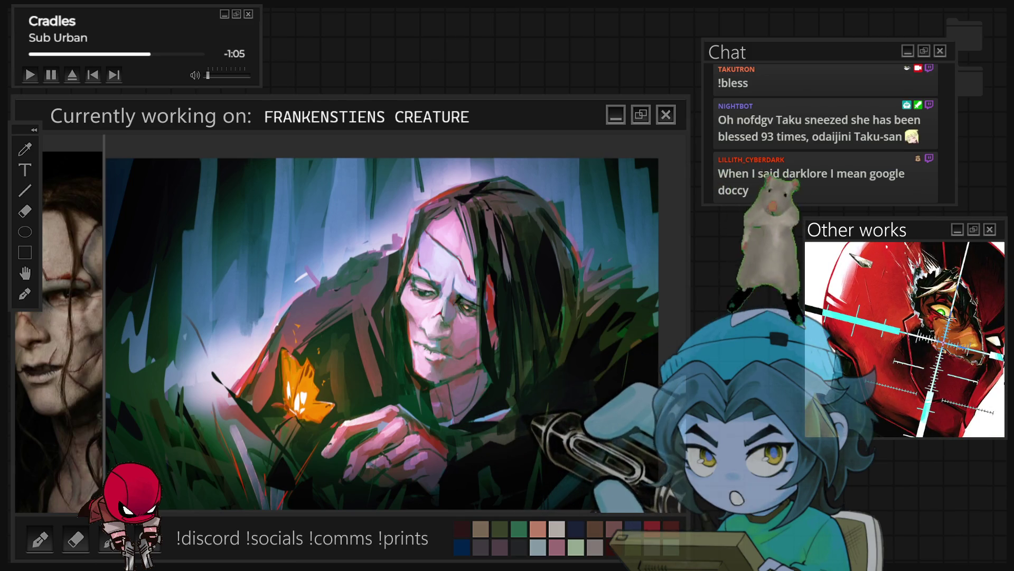
Zoom out, then scroll back in so the face, hands and orange butterfly fill the view.
{"action": "key", "text": "ctrl+minus"}
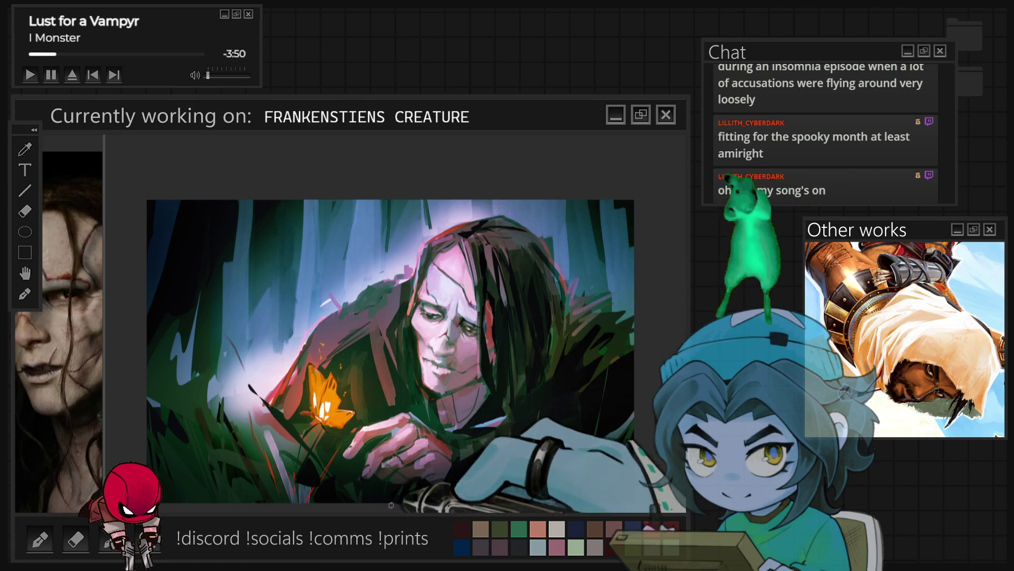
{"action": "scroll", "coordinate": [416, 453], "scroll_direction": "up", "scroll_amount": 2}
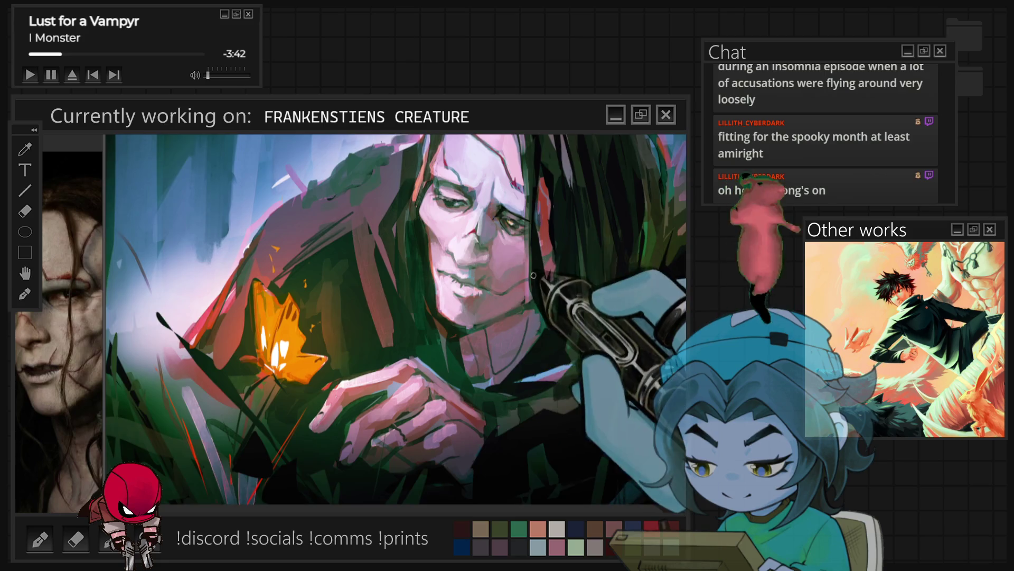
{"action": "scroll", "coordinate": [376, 248], "scroll_direction": "up", "scroll_amount": 2}
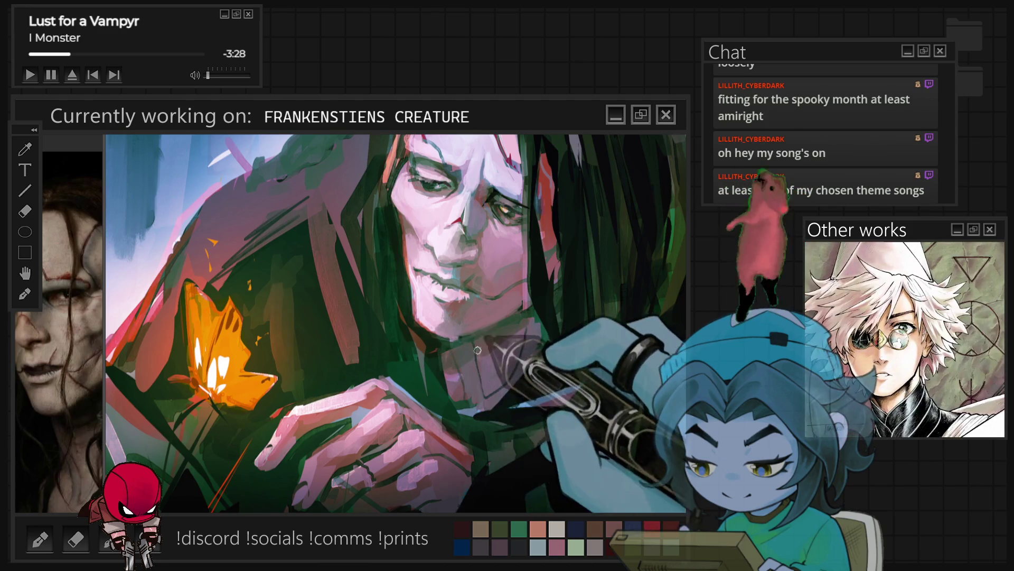
{"action": "key", "text": "ctrl+z"}
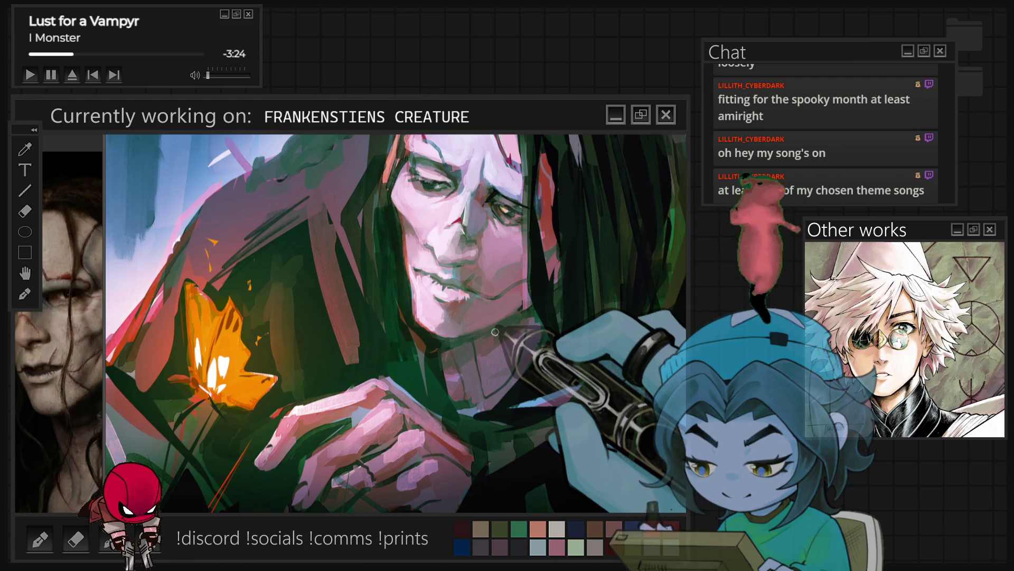
{"action": "mouse_move", "coordinate": [495, 332]}
{"action": "left_mouse_down"}
{"action": "mouse_move", "coordinate": [417, 290]}
{"action": "mouse_move", "coordinate": [448, 260]}
{"action": "left_mouse_up"}
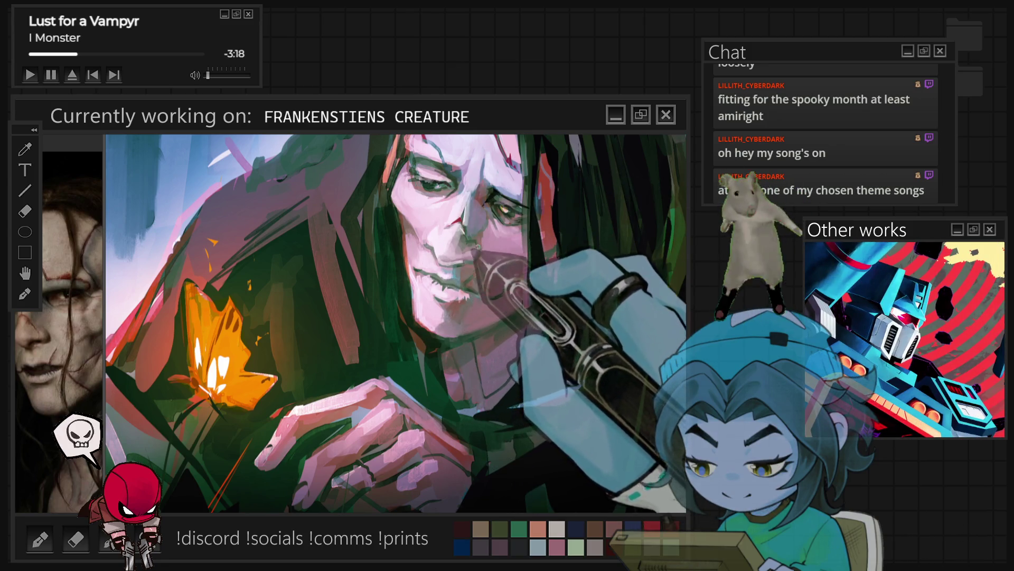
{"action": "key", "text": "Delete"}
{"action": "left_click_drag", "start_coordinate": [684, 211], "coordinate": [529, 213]}
{"action": "scroll", "coordinate": [528, 214], "scroll_direction": "up", "scroll_amount": 3}
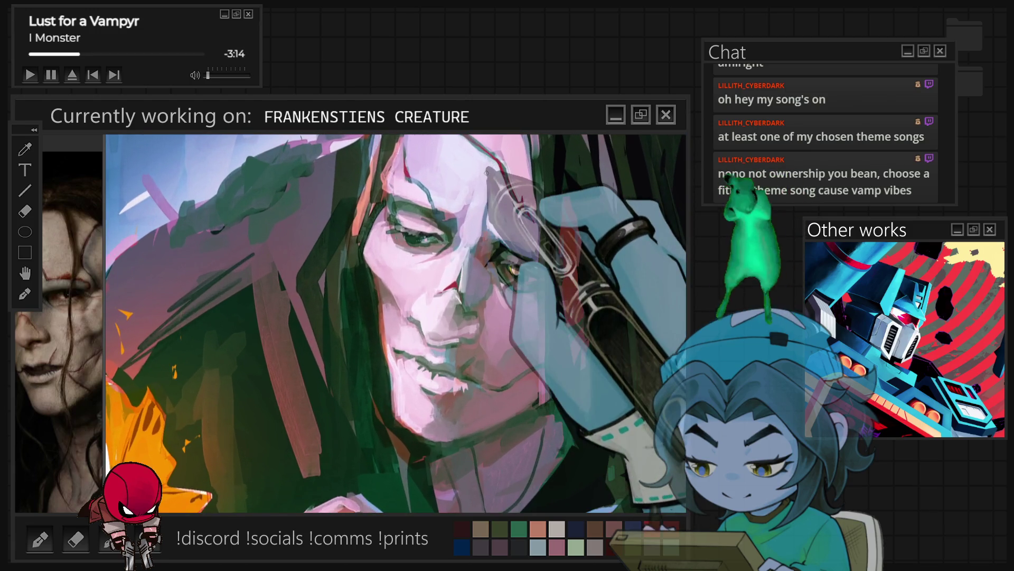
Paint a stroke across the face and hair, then undo the last eleven actions.
{"action": "mouse_move", "coordinate": [487, 172]}
{"action": "left_mouse_down"}
{"action": "mouse_move", "coordinate": [465, 221]}
{"action": "mouse_move", "coordinate": [476, 209]}
{"action": "mouse_move", "coordinate": [469, 184]}
{"action": "mouse_move", "coordinate": [487, 122]}
{"action": "mouse_move", "coordinate": [483, 204]}
{"action": "mouse_move", "coordinate": [465, 188]}
{"action": "mouse_move", "coordinate": [472, 195]}
{"action": "mouse_move", "coordinate": [554, 156]}
{"action": "mouse_move", "coordinate": [426, 252]}
{"action": "left_mouse_up"}
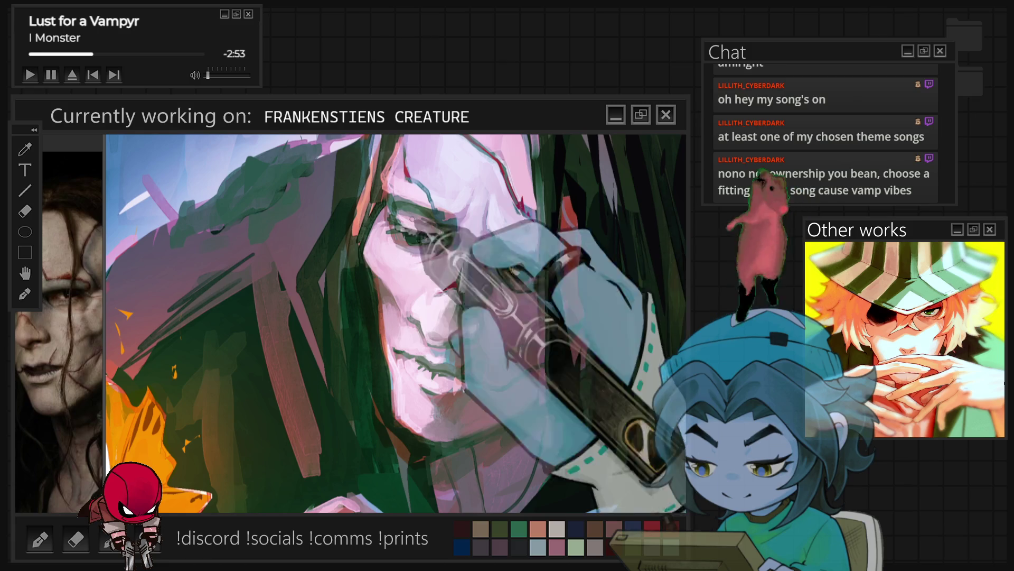
{"action": "key", "text": "ctrl+z"}
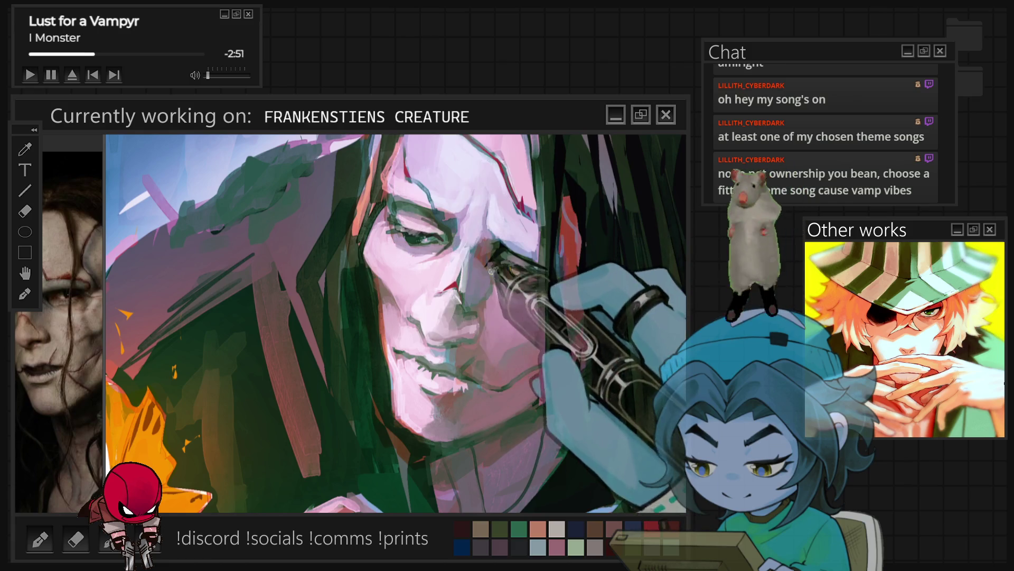
{"action": "key", "text": "ctrl+z"}
{"action": "key", "text": "ctrl+z"}
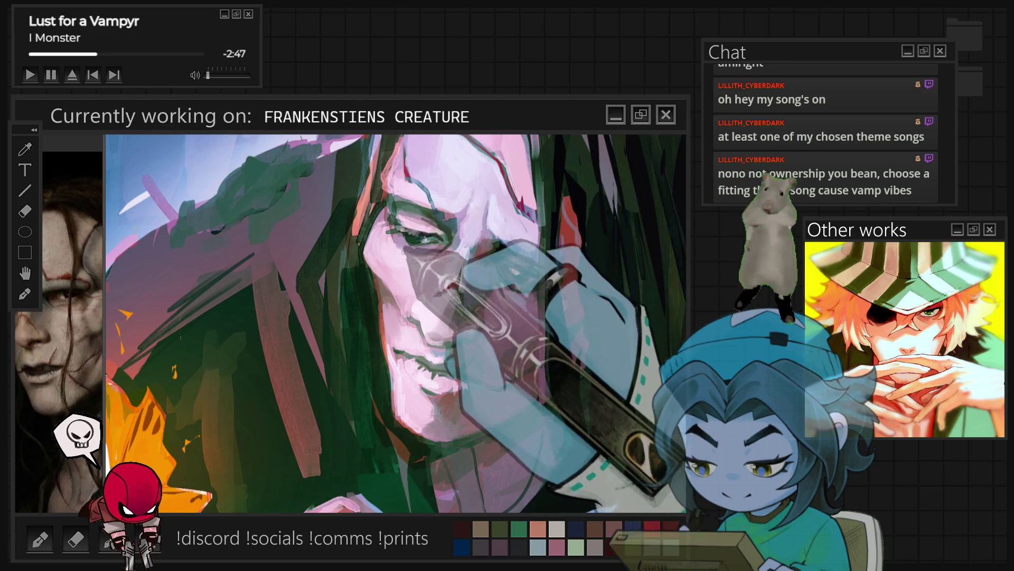
{"action": "key", "text": "ctrl+z"}
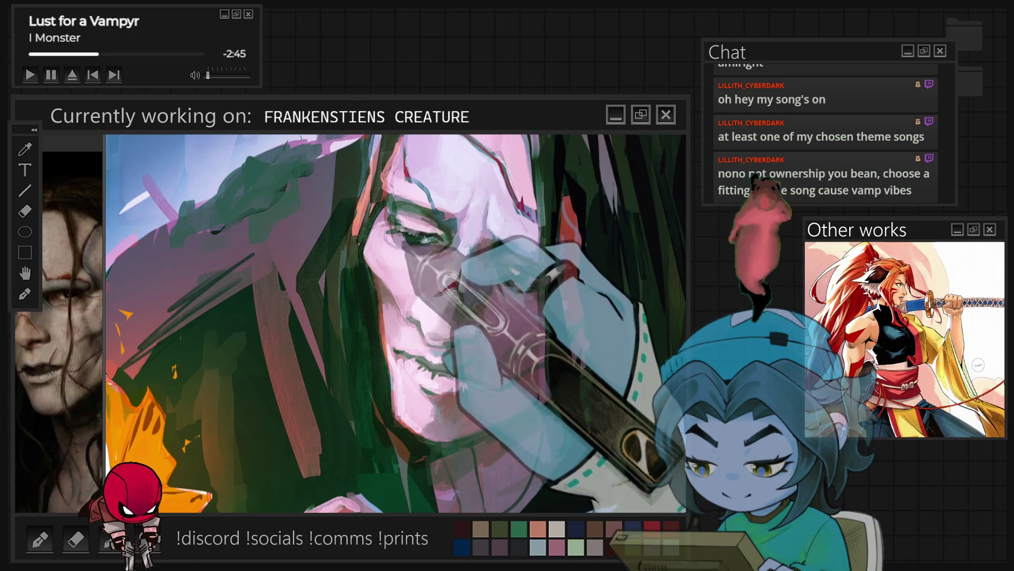
{"action": "key", "text": "ctrl+z"}
{"action": "key", "text": "ctrl+z"}
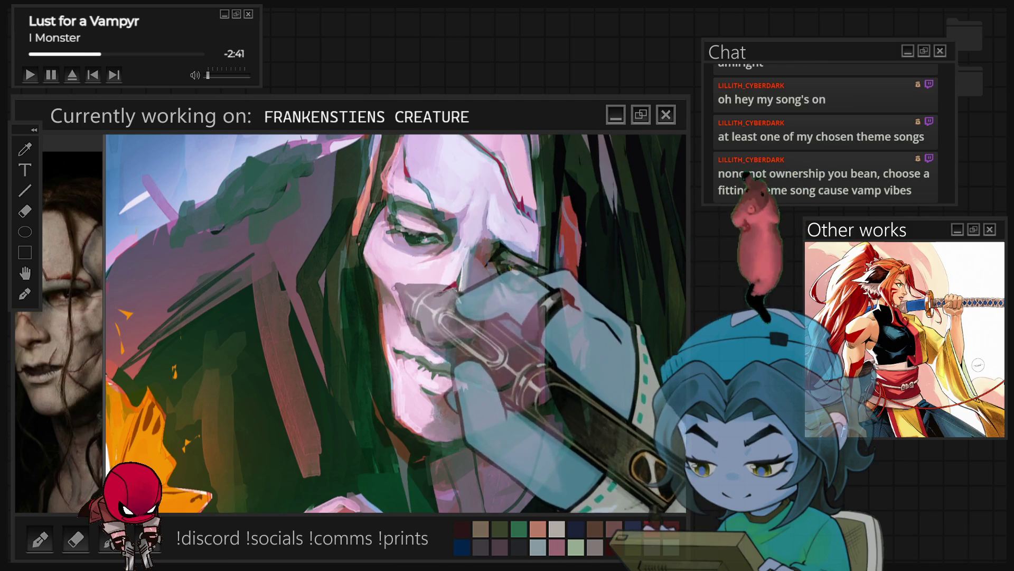
{"action": "key", "text": "ctrl+z"}
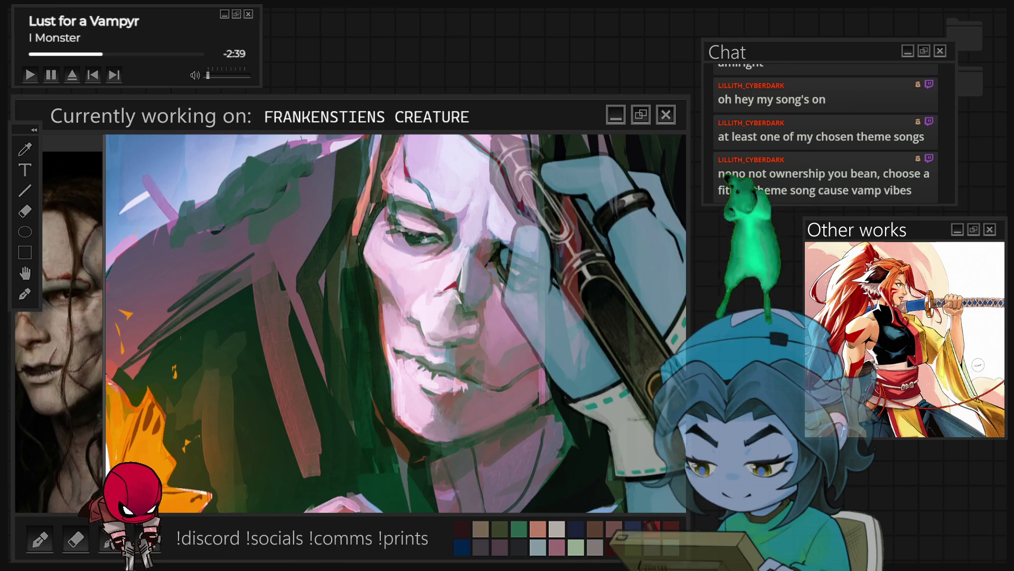
{"action": "key", "text": "ctrl+z"}
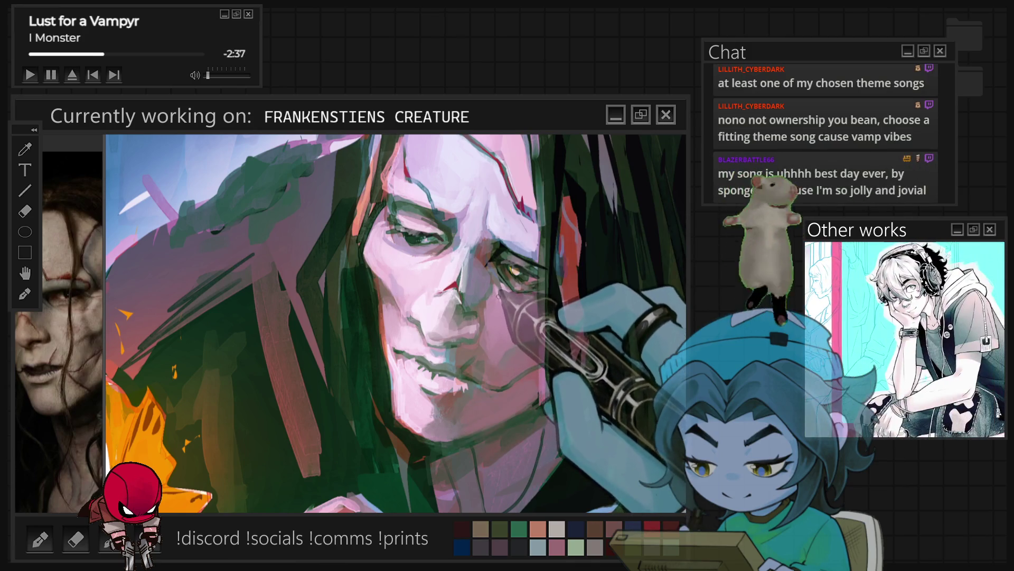
{"action": "key", "text": "ctrl+z"}
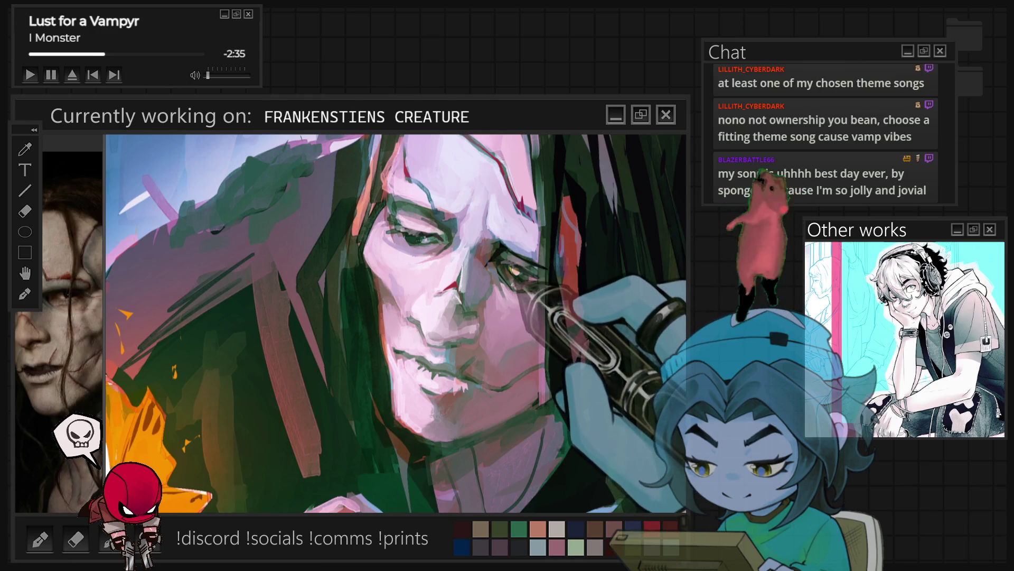
{"action": "key", "text": "ctrl+z"}
{"action": "key", "text": "ctrl+z"}
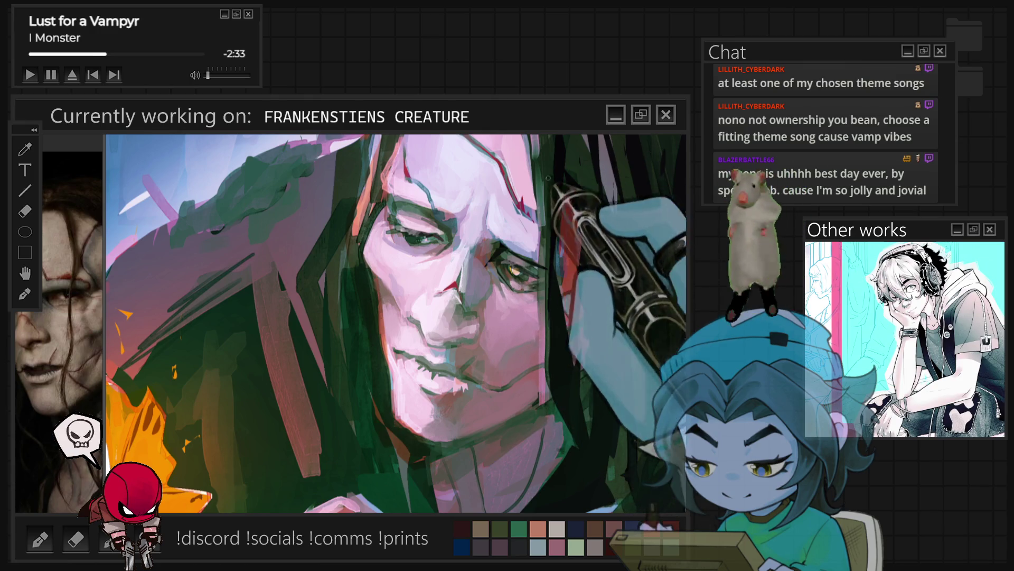
{"action": "key", "text": "ctrl+z"}
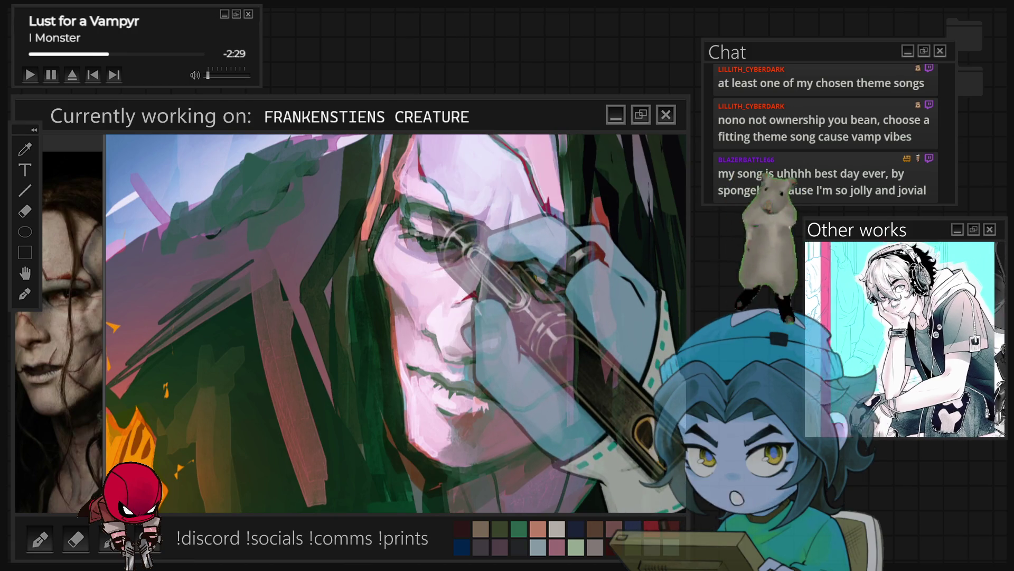
{"action": "key", "text": "ctrl+z"}
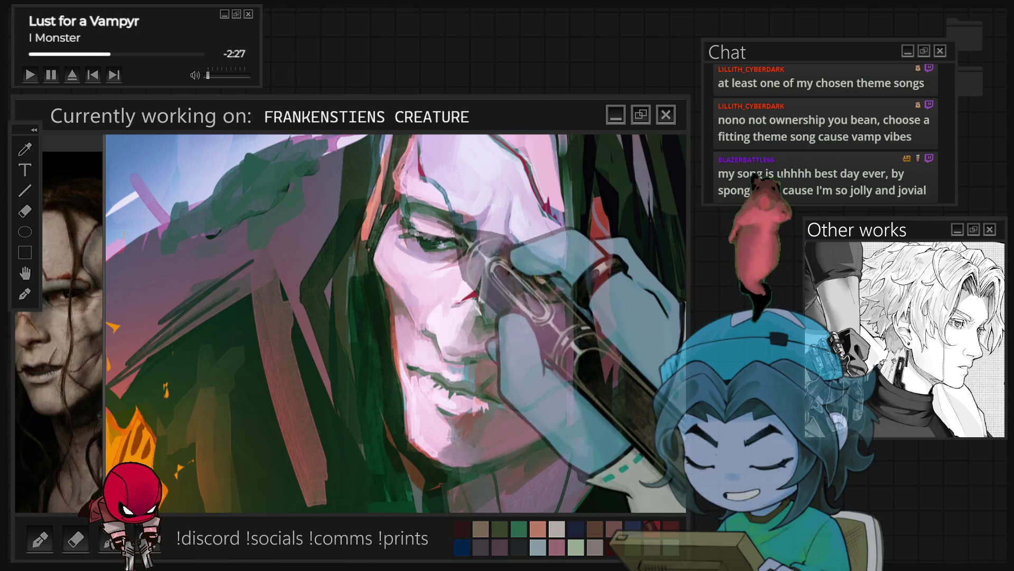
{"action": "key", "text": "ctrl+z"}
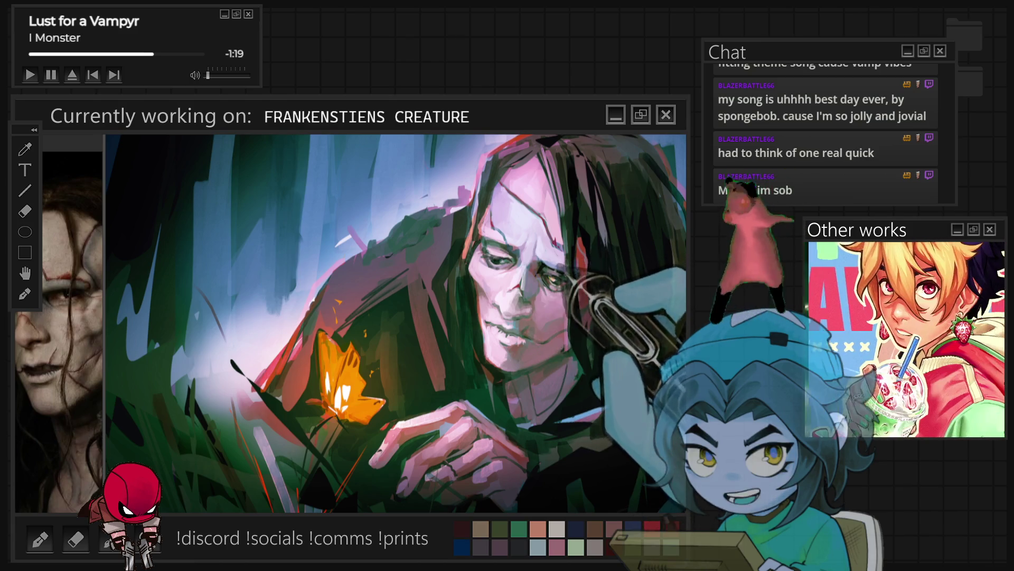
Zoom in closer on the creature's face and hands to paint shading and orange rim light.
{"action": "key", "text": "ctrl+plus"}
{"action": "key", "text": "ctrl+plus"}
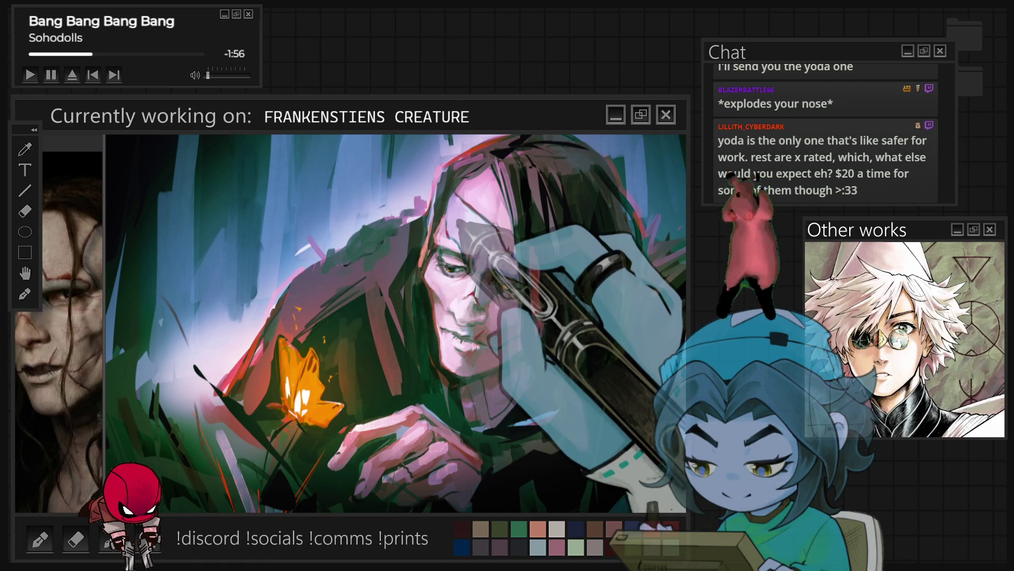
Zoom out to see the hair and grass across the wider composition.
{"action": "scroll", "coordinate": [394, 328], "scroll_direction": "down", "scroll_amount": 3}
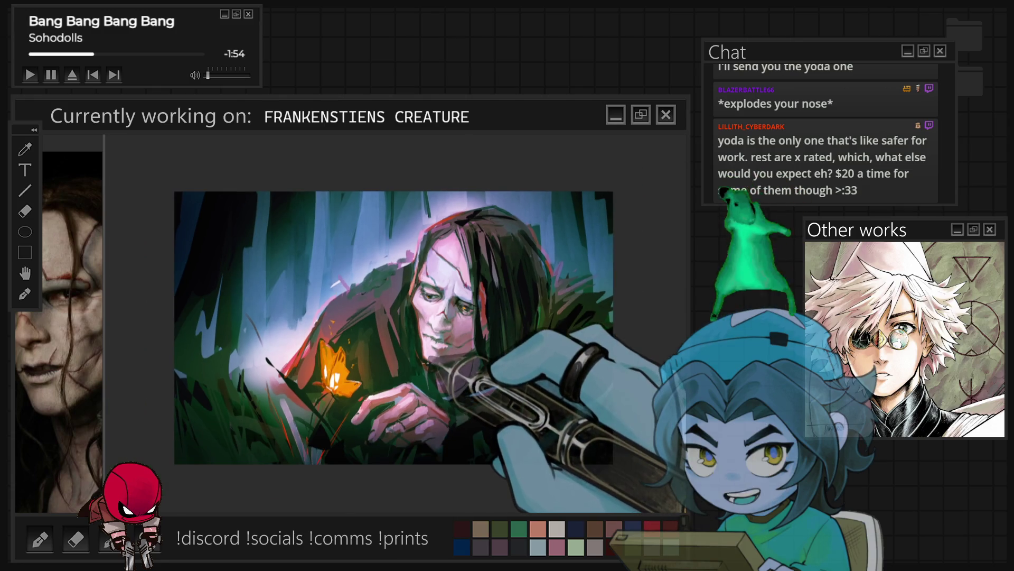
Zoom back in on the creature's face and hair to keep refining them.
{"action": "scroll", "coordinate": [493, 371], "scroll_direction": "up", "scroll_amount": 3}
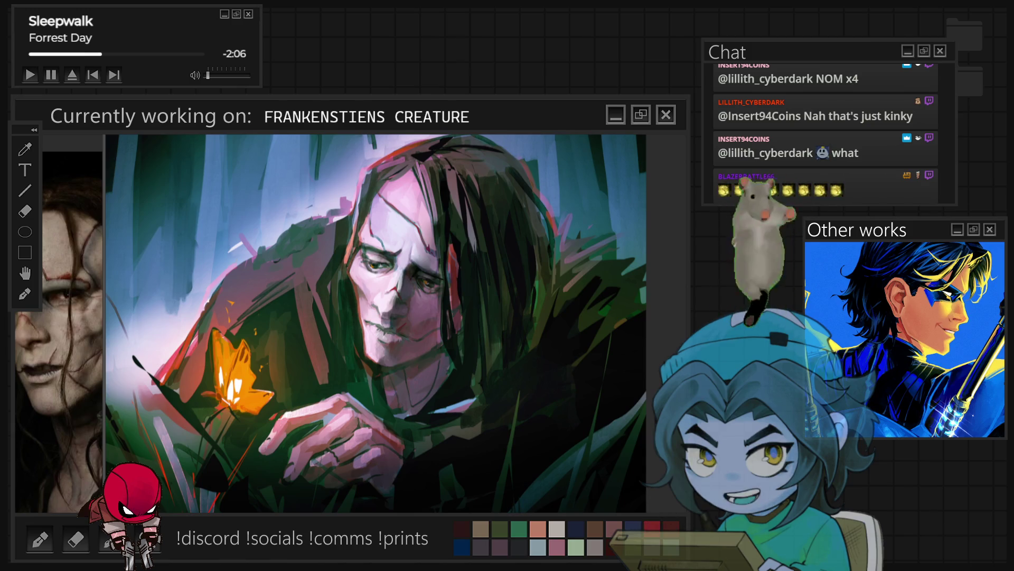
{"action": "scroll", "coordinate": [505, 373], "scroll_direction": "down", "scroll_amount": 3}
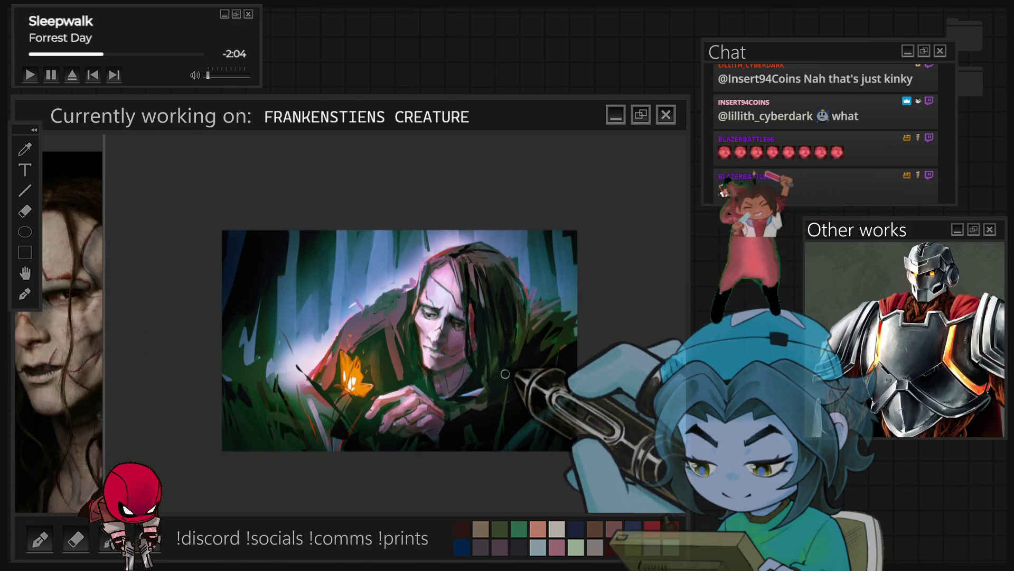
{"action": "scroll", "coordinate": [505, 373], "scroll_direction": "up", "scroll_amount": 3}
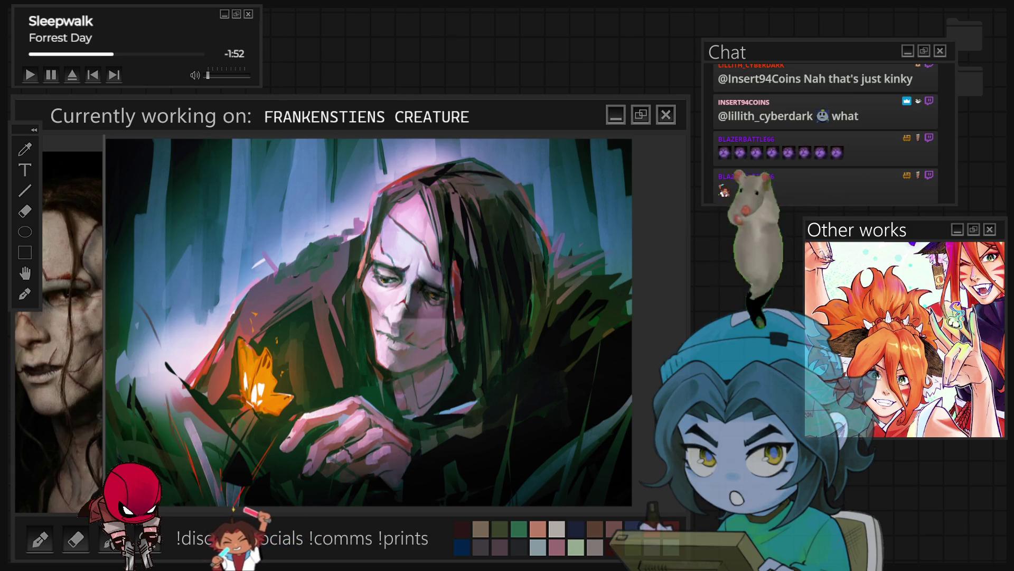
{"action": "key", "text": "ctrl+minus"}
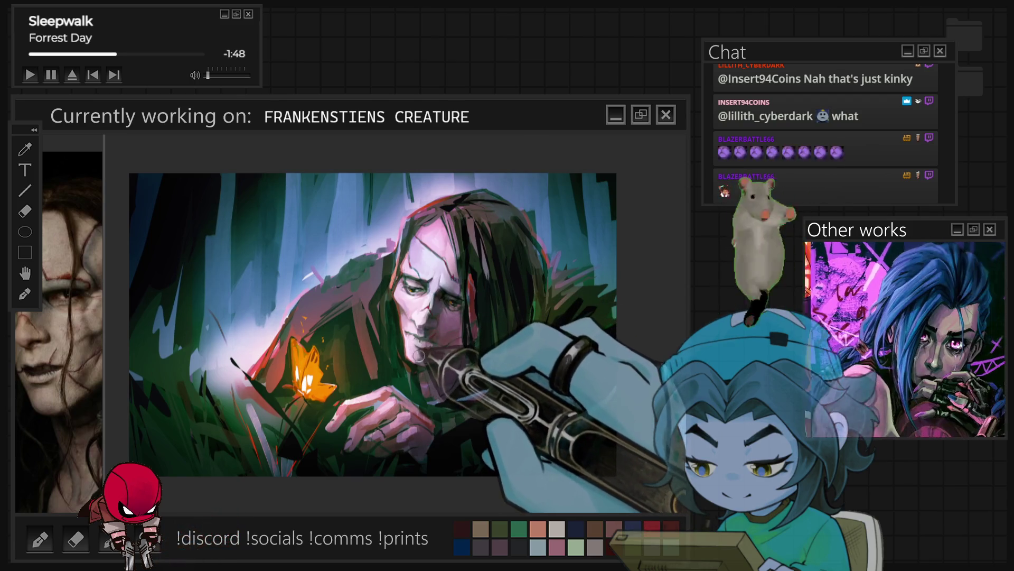
Enlarge the view of the creature's face to detail the eyes and cheeks.
{"action": "key", "text": "ctrl+plus"}
{"action": "key", "text": "ctrl+plus"}
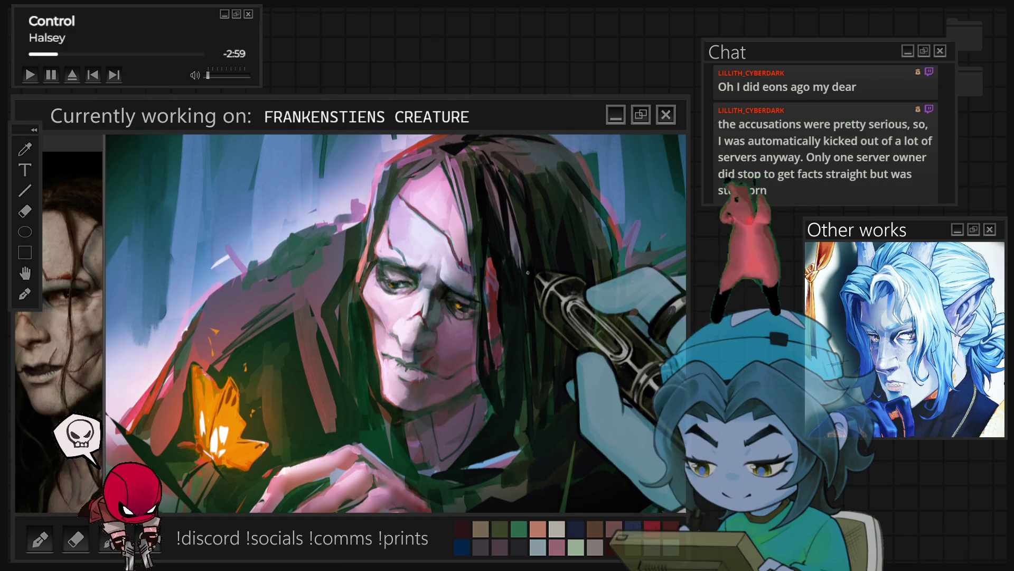
Zoom out and back in on the face, tilt the view, zoom onto the eyes, then rotate back.
{"action": "scroll", "coordinate": [476, 306], "scroll_direction": "down", "scroll_amount": 3}
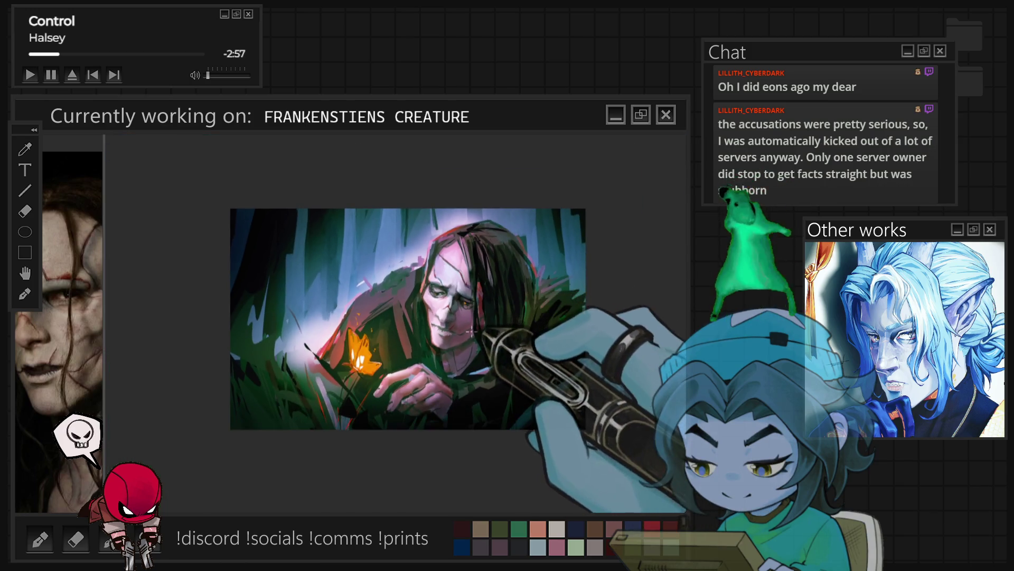
{"action": "scroll", "coordinate": [472, 324], "scroll_direction": "up", "scroll_amount": 5}
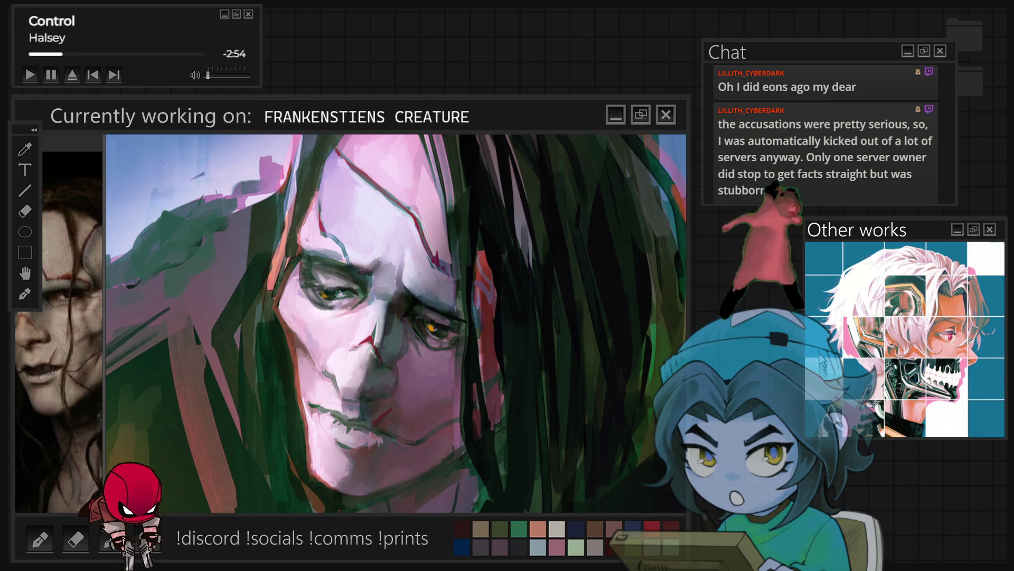
{"action": "left_click_drag", "start_coordinate": [475, 328], "coordinate": [458, 369]}
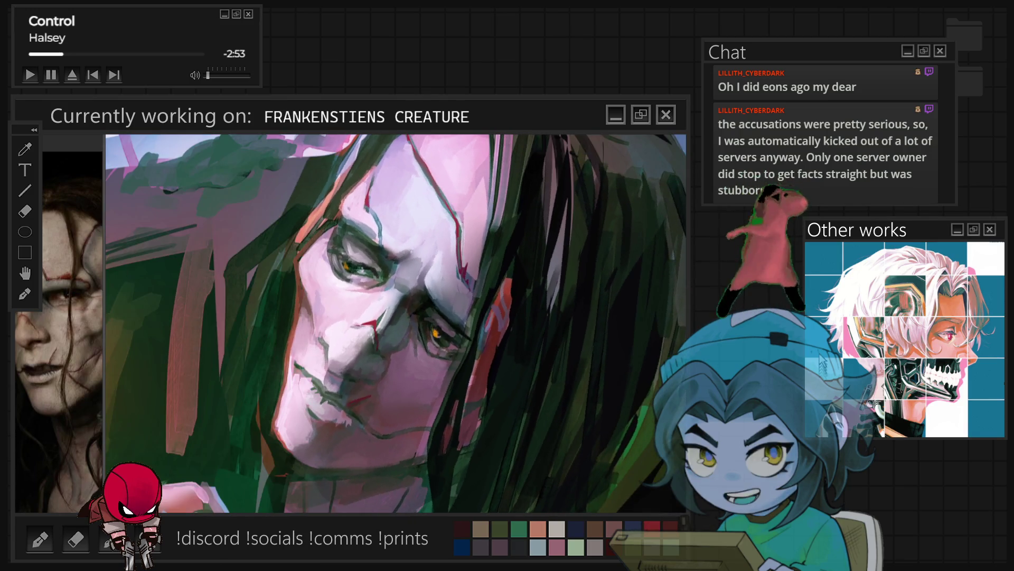
{"action": "scroll", "coordinate": [459, 369], "scroll_direction": "up", "scroll_amount": 3}
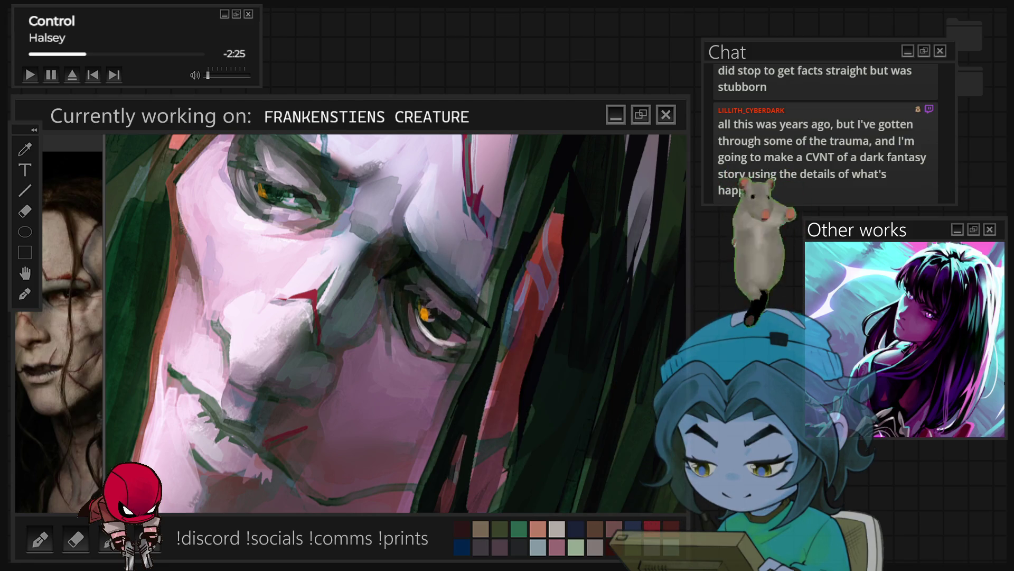
{"action": "key", "text": "4"}
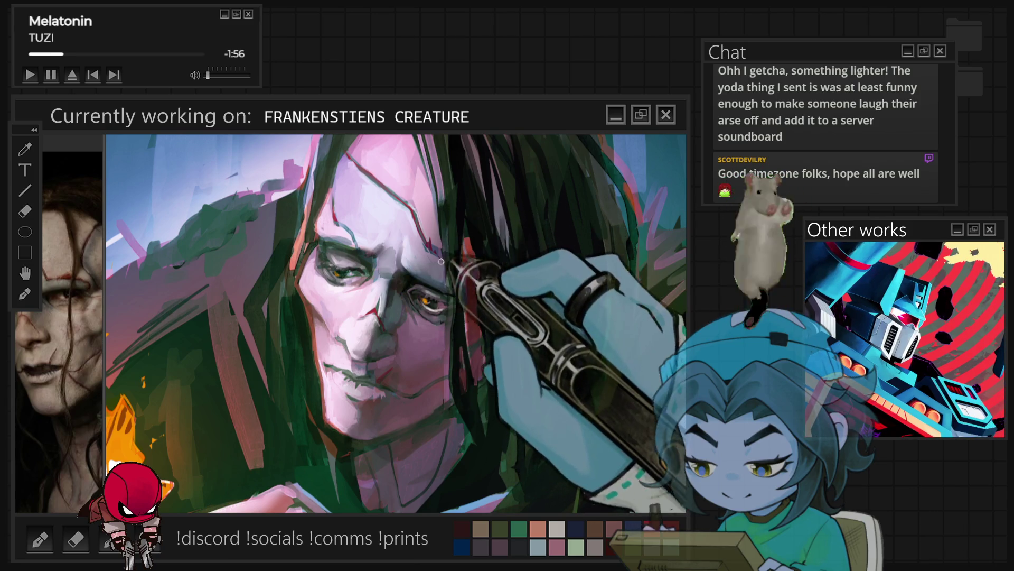
Mirror the canvas view and flip it back to check the creature's proportions.
{"action": "key", "text": "m"}
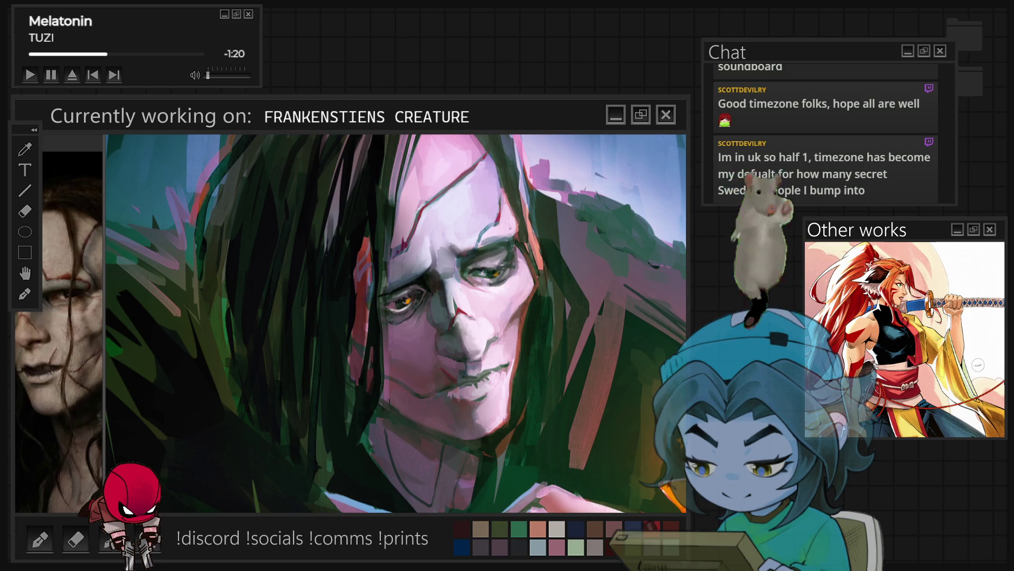
{"action": "key", "text": "m"}
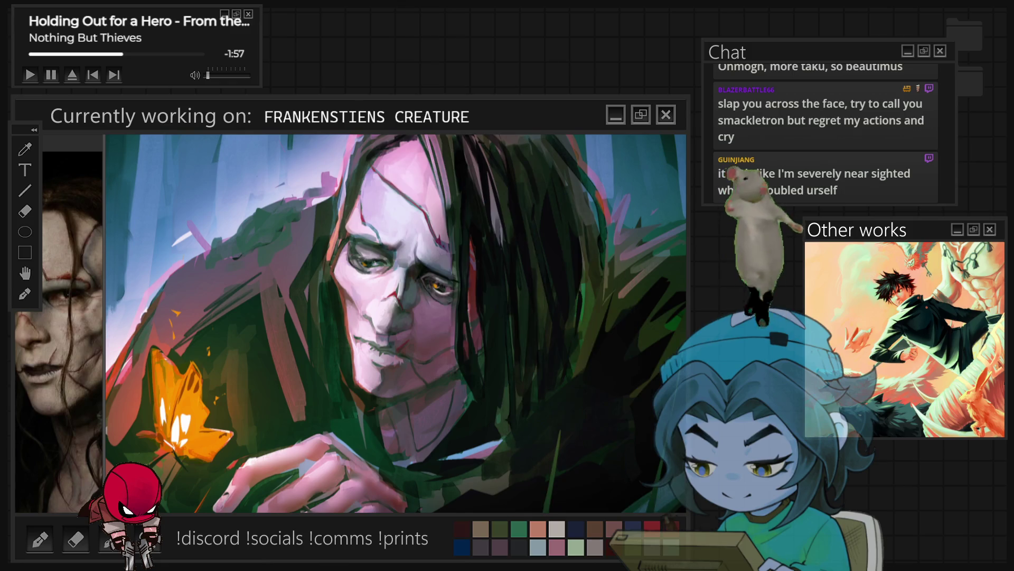
Fit the whole painting in view and widen the reference panel to show the creature photo large.
{"action": "scroll", "coordinate": [485, 412], "scroll_direction": "up", "scroll_amount": 3}
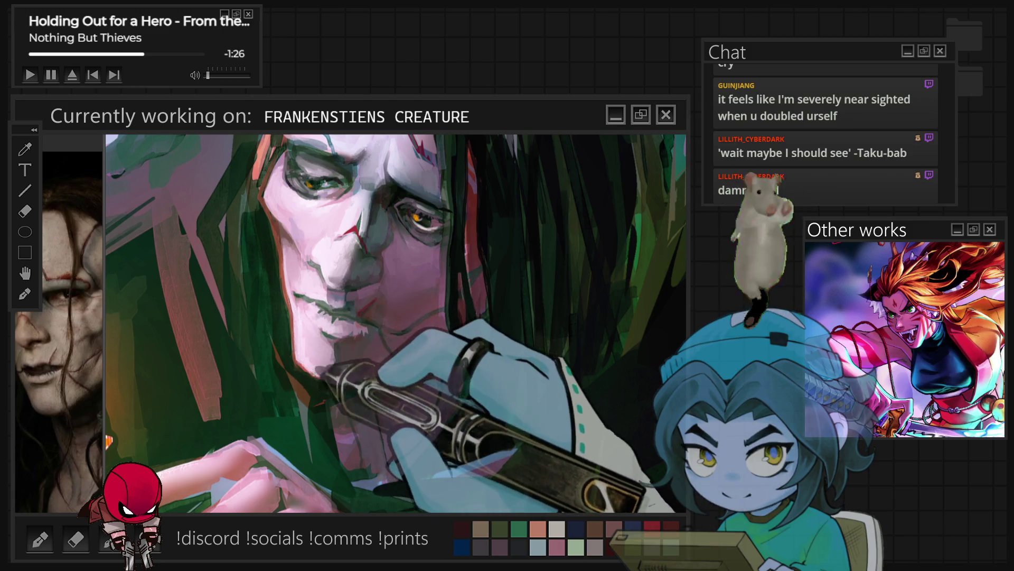
{"action": "key", "text": "ctrl+0"}
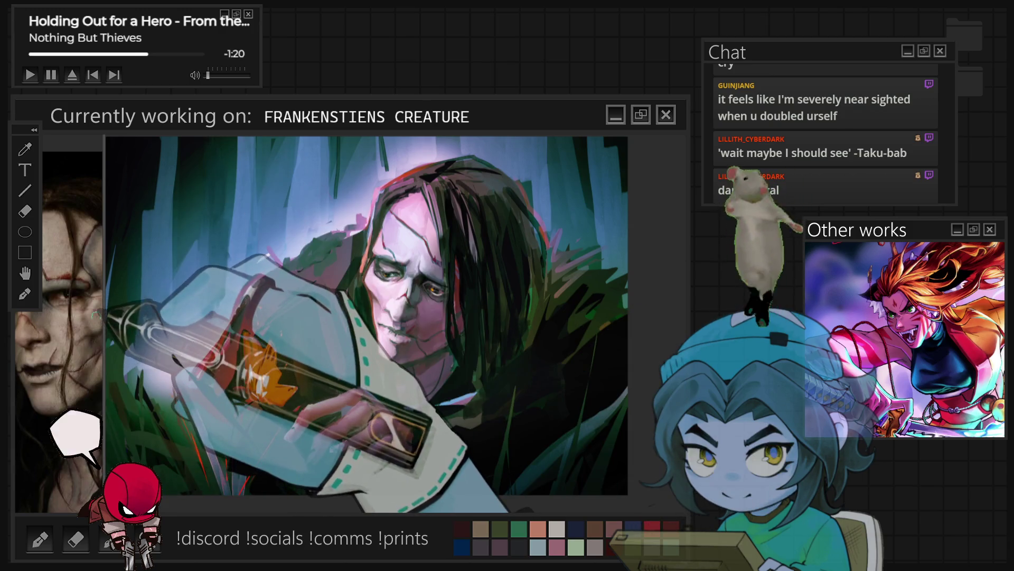
{"action": "mouse_move", "coordinate": [106, 305]}
{"action": "left_mouse_down"}
{"action": "mouse_move", "coordinate": [136, 317]}
{"action": "mouse_move", "coordinate": [446, 332]}
{"action": "left_mouse_up"}
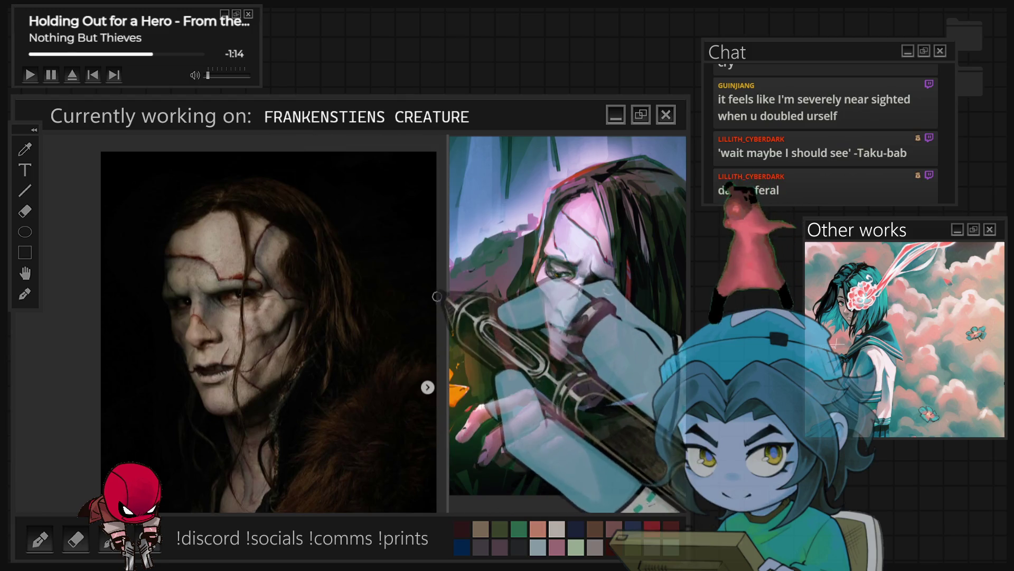
Shrink the reference photo to a narrow strip, zoom into the face and hands, then fit the painting.
{"action": "left_click_drag", "start_coordinate": [446, 285], "coordinate": [118, 294]}
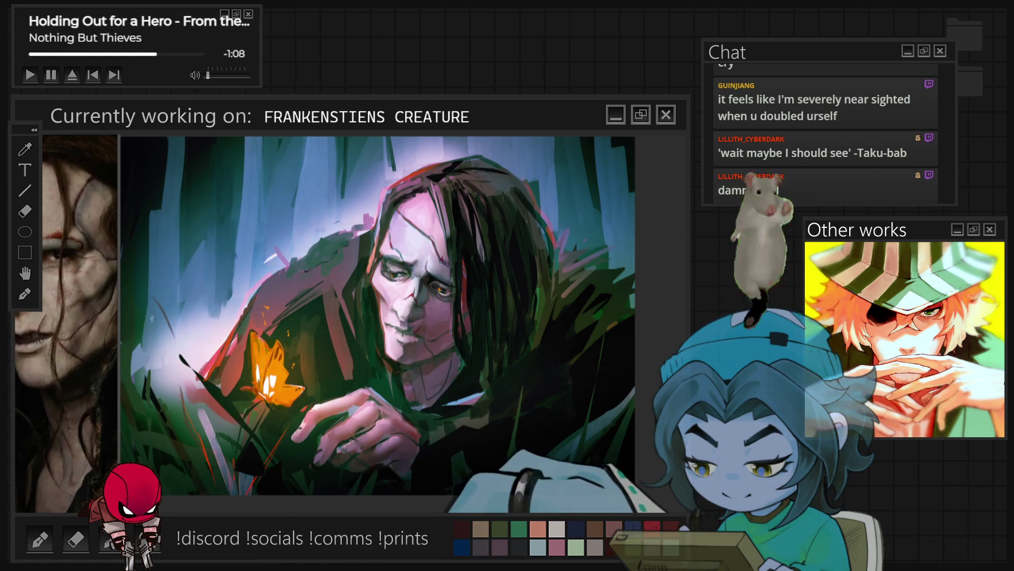
{"action": "scroll", "coordinate": [463, 360], "scroll_direction": "up", "scroll_amount": 3}
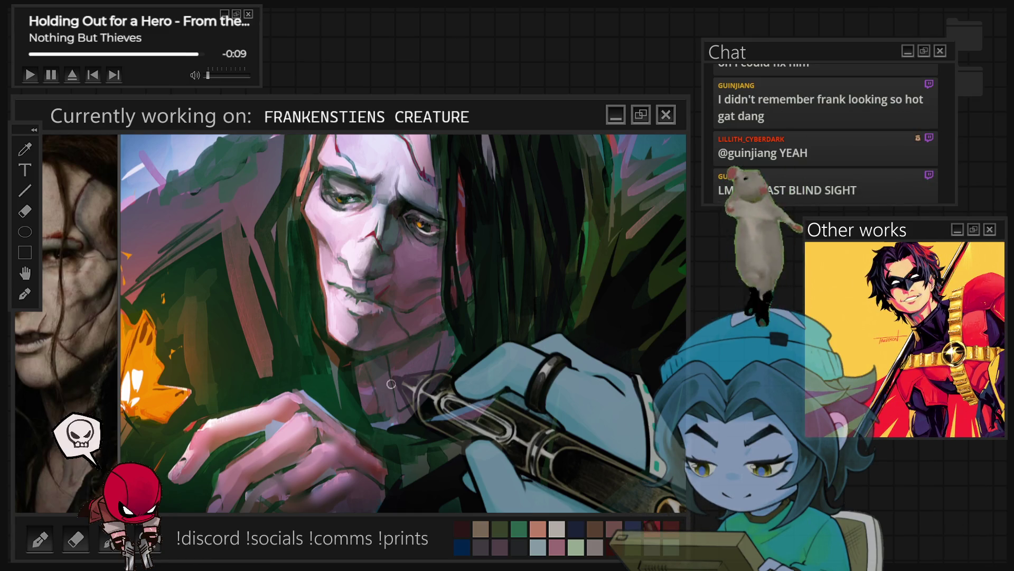
{"action": "key", "text": "ctrl+0"}
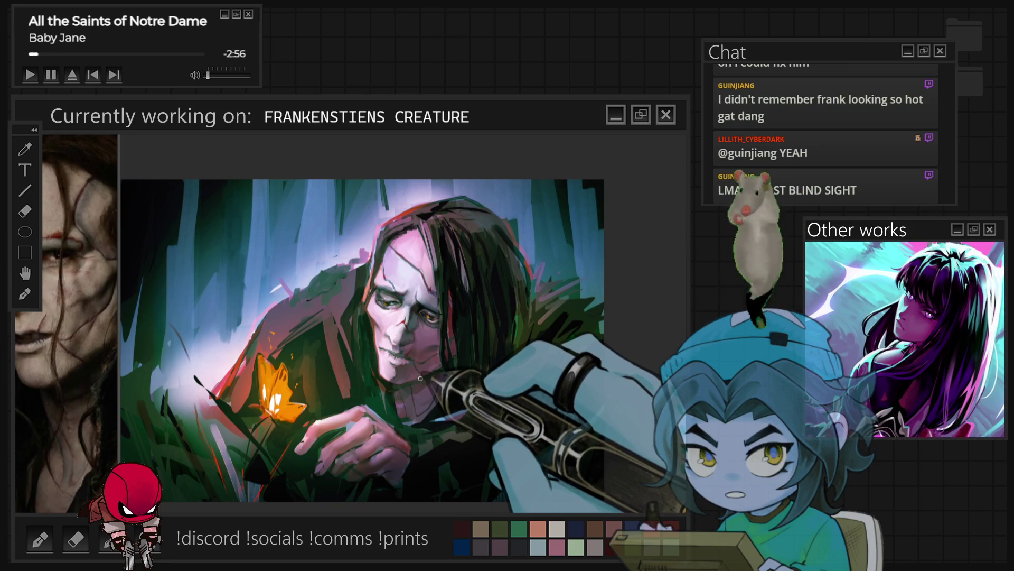
{"action": "scroll", "coordinate": [421, 373], "scroll_direction": "up", "scroll_amount": 5}
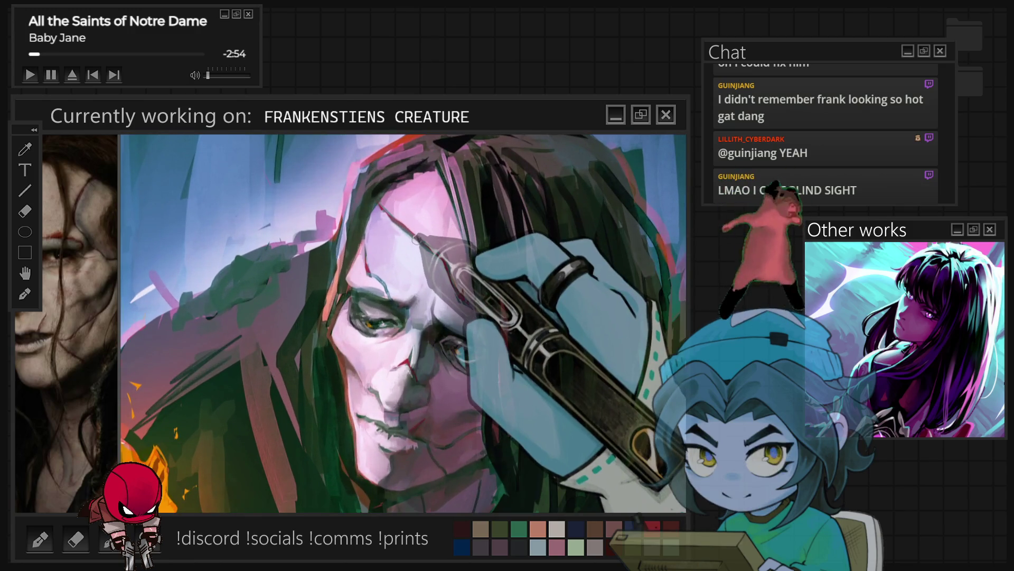
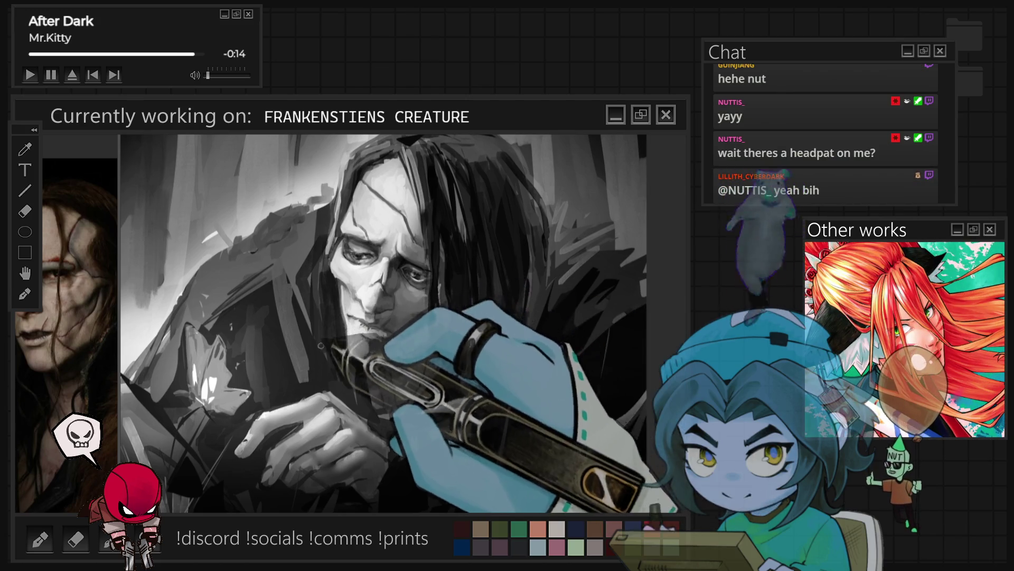
Zoom in on the creature's face to keep shading the face, hair and hands in greyscale.
{"action": "key", "text": "ctrl+plus"}
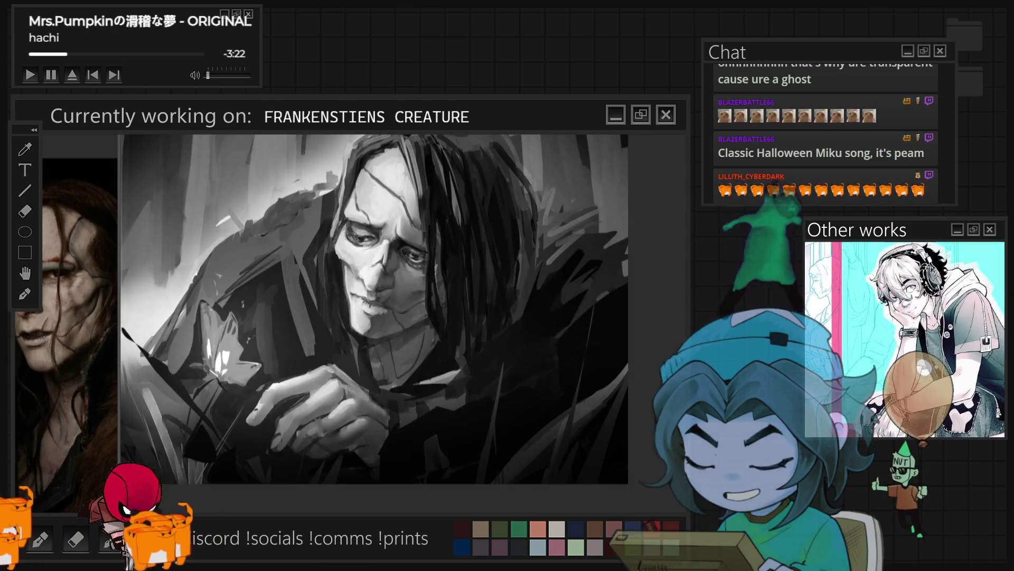
{"action": "scroll", "coordinate": [561, 222], "scroll_direction": "up", "scroll_amount": 3}
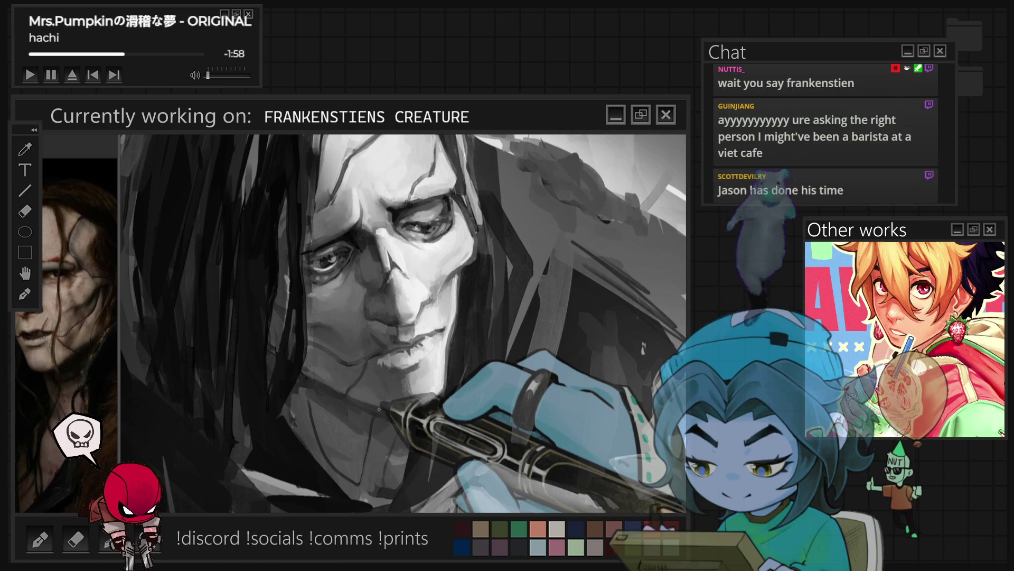
Zoom out from the face after detailing the eye sockets, cheek creases and lips.
{"action": "scroll", "coordinate": [379, 409], "scroll_direction": "down", "scroll_amount": 2}
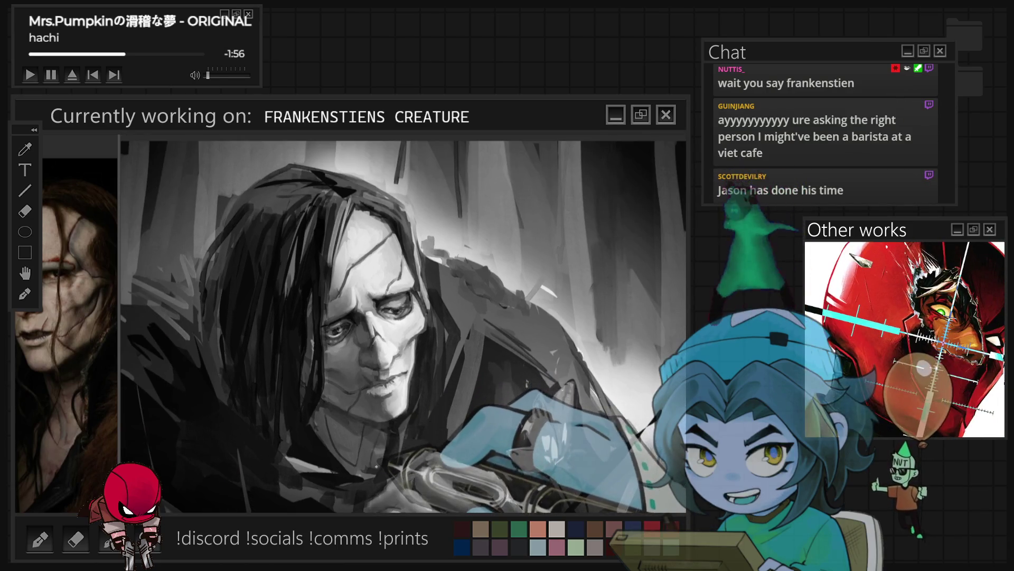
Zoom in and mirror the now-coloured painting to check the composition.
{"action": "scroll", "coordinate": [371, 436], "scroll_direction": "up", "scroll_amount": 2}
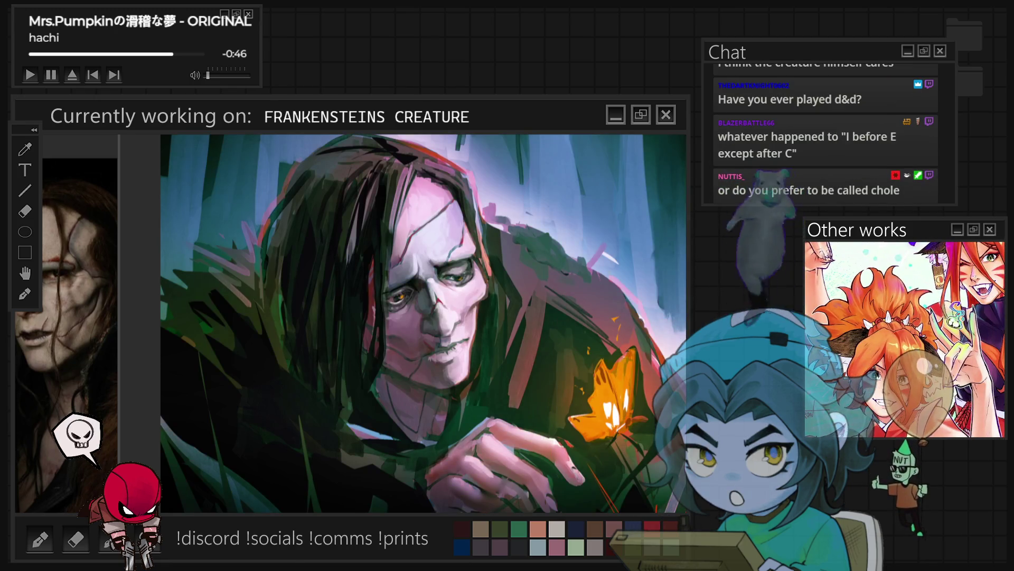
{"action": "key", "text": "m"}
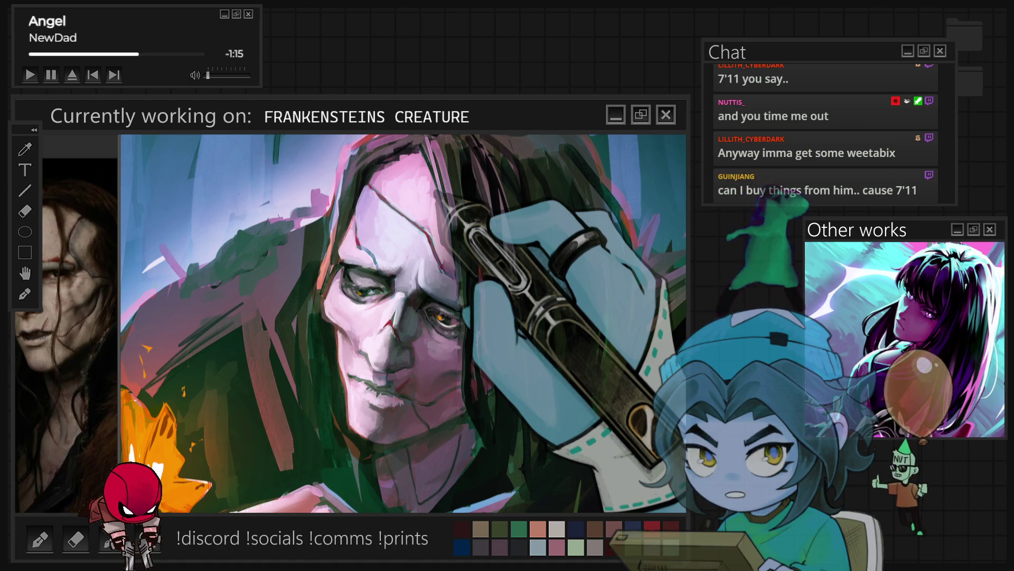
Bring the creature's face up close and paint a stroke across it.
{"action": "key", "text": "ctrl+z"}
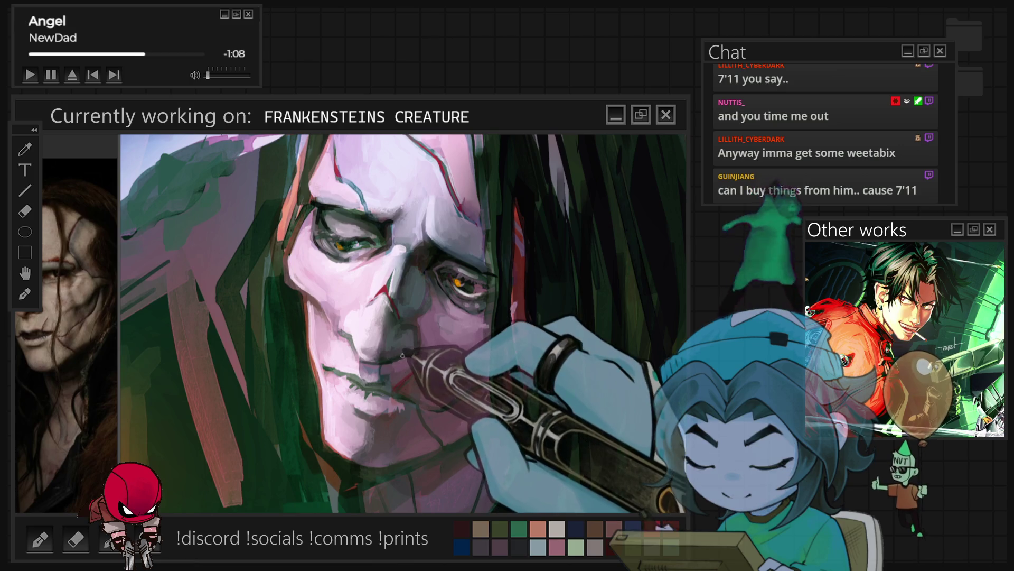
{"action": "mouse_move", "coordinate": [384, 362]}
{"action": "left_mouse_down"}
{"action": "mouse_move", "coordinate": [404, 360]}
{"action": "mouse_move", "coordinate": [394, 363]}
{"action": "left_mouse_up"}
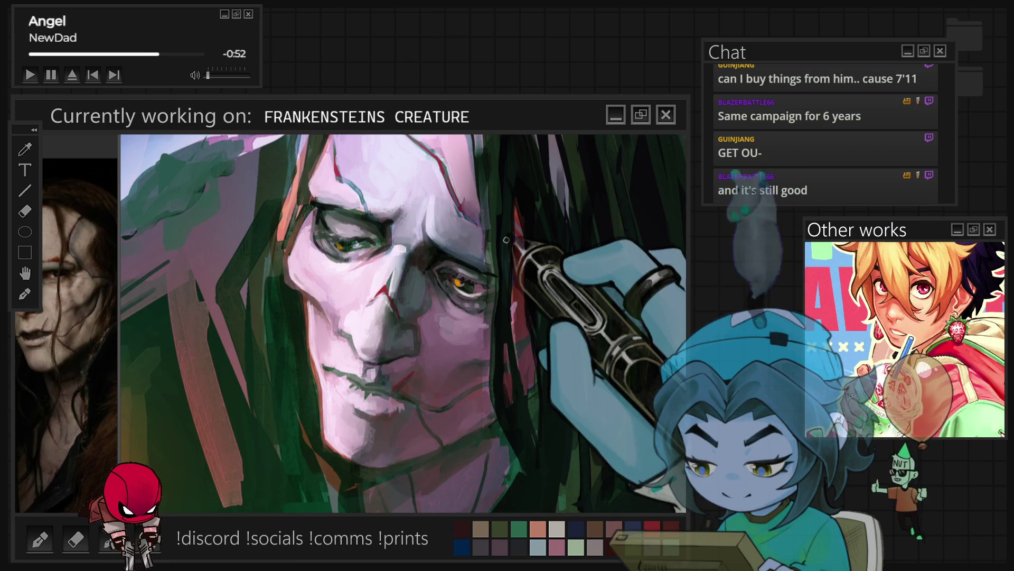
Zoom out to check the whole figure and butterfly, then zoom back into the face.
{"action": "scroll", "coordinate": [506, 239], "scroll_direction": "down", "scroll_amount": 3}
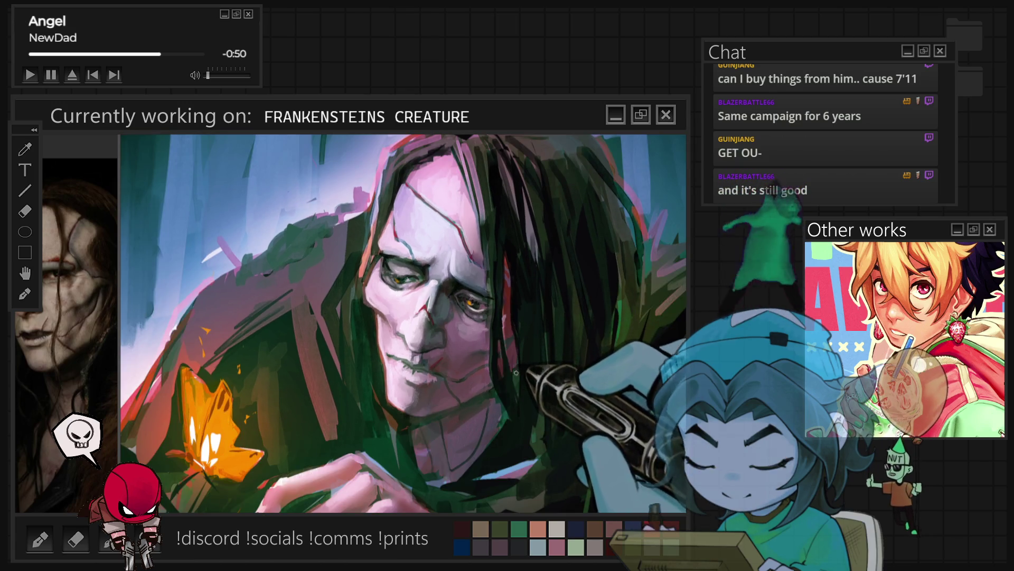
{"action": "scroll", "coordinate": [584, 342], "scroll_direction": "up", "scroll_amount": 2}
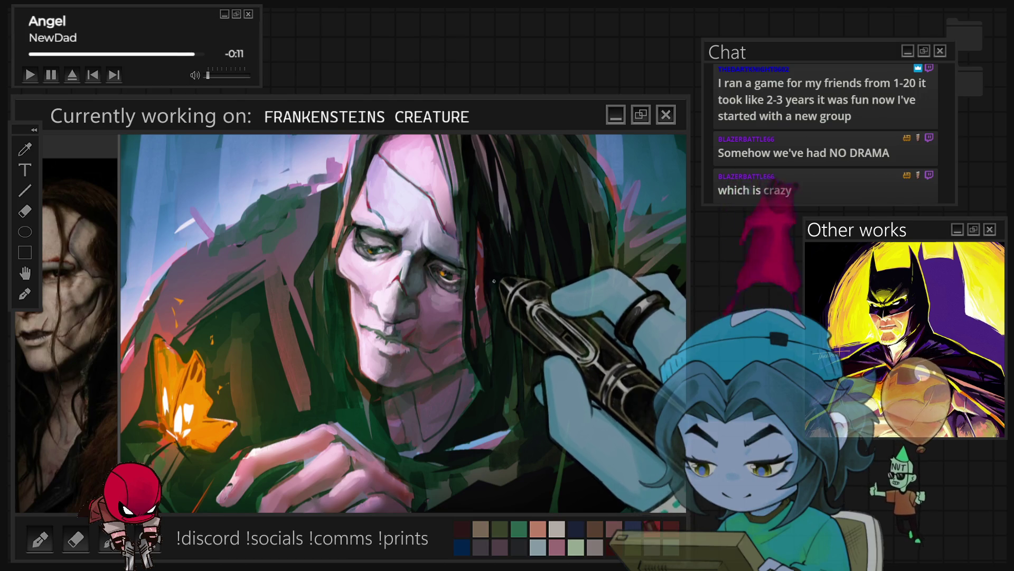
{"action": "scroll", "coordinate": [490, 274], "scroll_direction": "up", "scroll_amount": 1}
Paint shading strokes over the cheek and nose and around the creature's eye.
{"action": "mouse_move", "coordinate": [478, 271]}
{"action": "left_mouse_down"}
{"action": "mouse_move", "coordinate": [397, 299]}
{"action": "mouse_move", "coordinate": [438, 254]}
{"action": "mouse_move", "coordinate": [444, 301]}
{"action": "mouse_move", "coordinate": [412, 332]}
{"action": "mouse_move", "coordinate": [437, 328]}
{"action": "mouse_move", "coordinate": [415, 285]}
{"action": "mouse_move", "coordinate": [383, 338]}
{"action": "mouse_move", "coordinate": [432, 283]}
{"action": "left_mouse_up"}
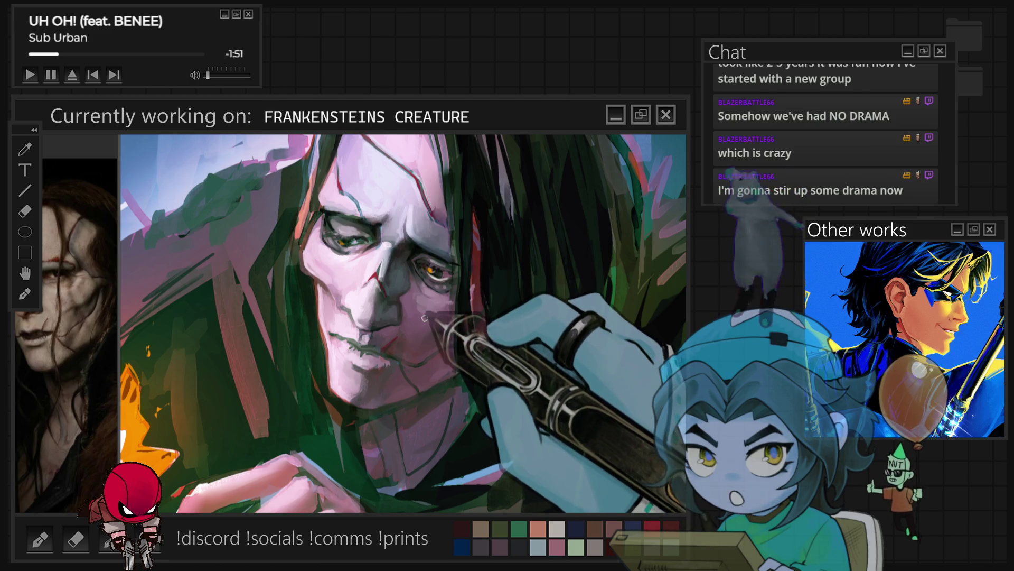
{"action": "mouse_move", "coordinate": [419, 312]}
{"action": "left_mouse_down"}
{"action": "mouse_move", "coordinate": [449, 309]}
{"action": "mouse_move", "coordinate": [481, 233]}
{"action": "mouse_move", "coordinate": [465, 264]}
{"action": "mouse_move", "coordinate": [418, 221]}
{"action": "mouse_move", "coordinate": [355, 252]}
{"action": "left_mouse_up"}
Preview the painting in greyscale and zoom in to check the face's values.
{"action": "key", "text": "Delete"}
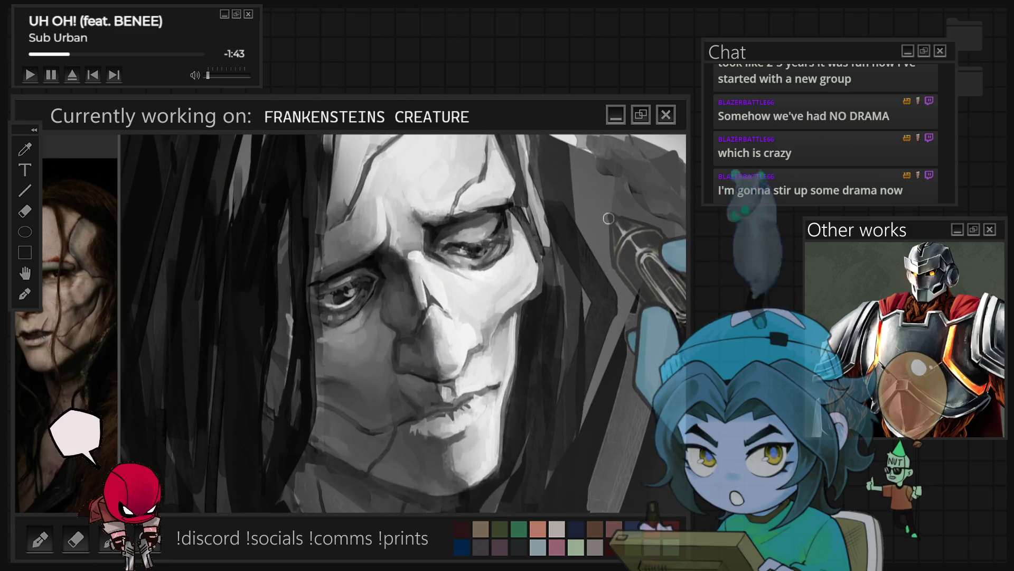
{"action": "scroll", "coordinate": [607, 216], "scroll_direction": "up", "scroll_amount": 2}
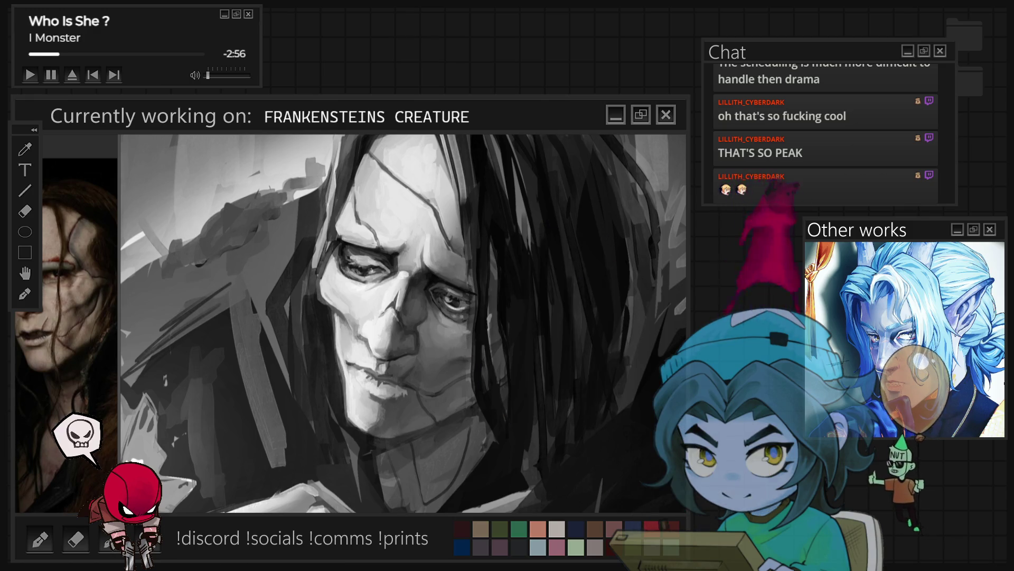
Restore full colour and reposition the view over the creature's face and the butterfly.
{"action": "key", "text": "ctrl+y"}
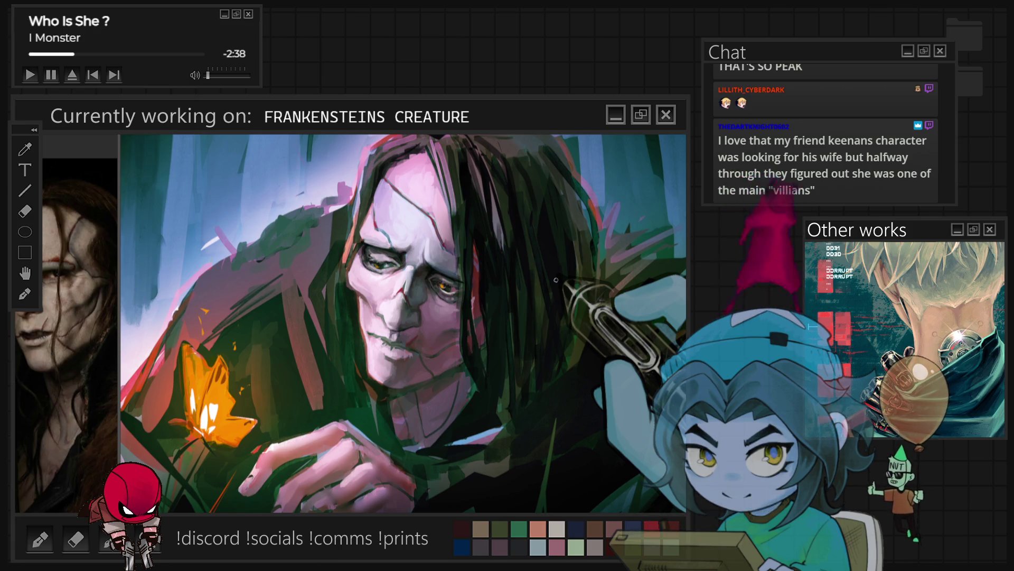
{"action": "scroll", "coordinate": [434, 370], "scroll_direction": "up", "scroll_amount": 2}
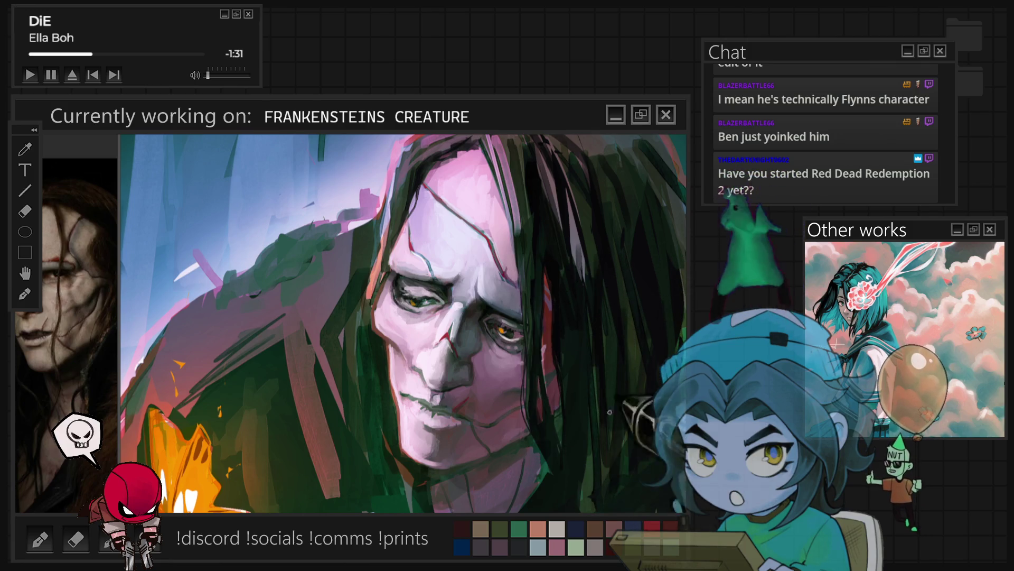
{"action": "left_click_drag", "start_coordinate": [461, 447], "coordinate": [395, 435]}
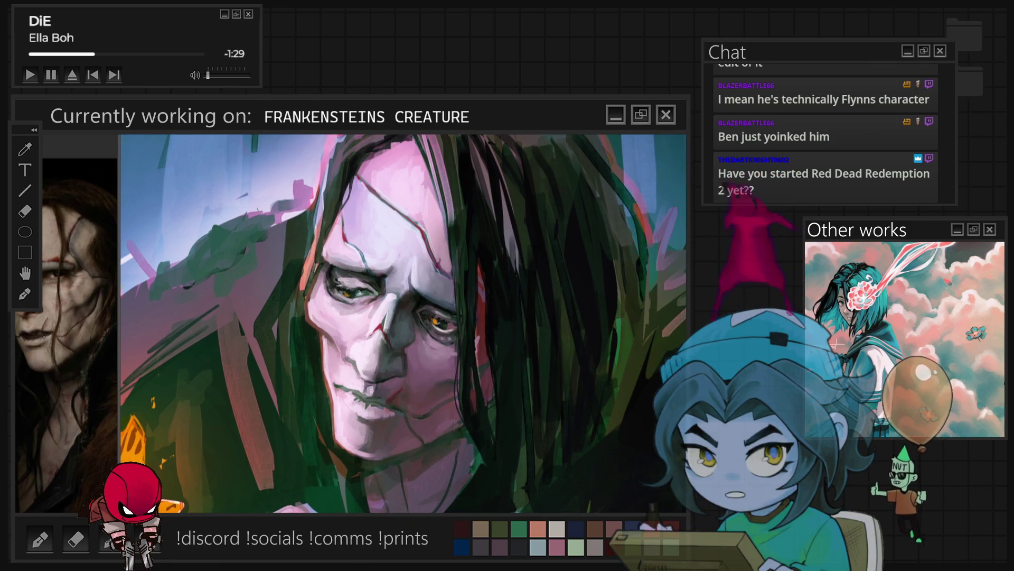
{"action": "scroll", "coordinate": [466, 280], "scroll_direction": "down", "scroll_amount": 2}
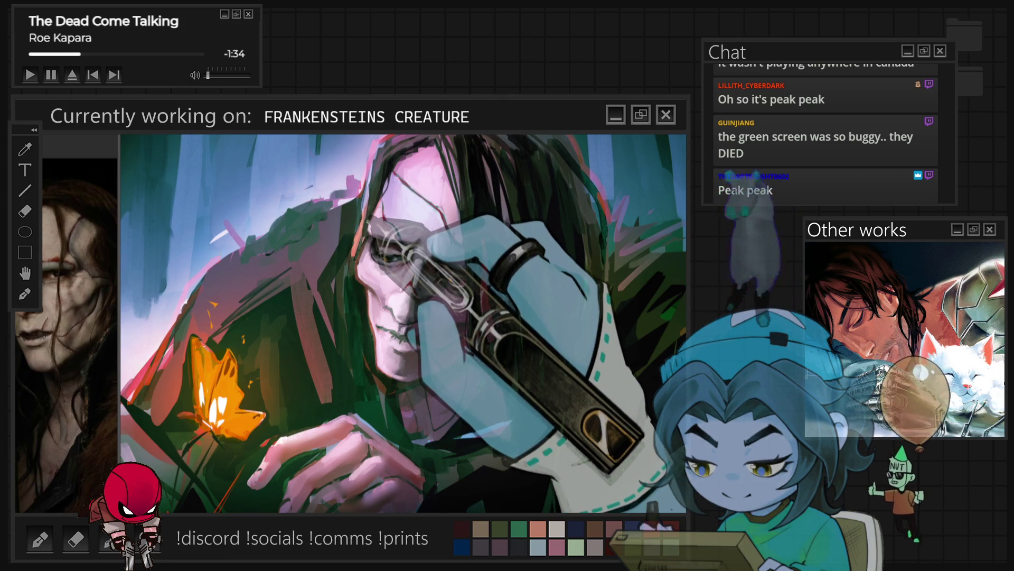
Widen the reference photo pane, then shrink it back to give the painting more room.
{"action": "left_click_drag", "start_coordinate": [115, 297], "coordinate": [446, 323]}
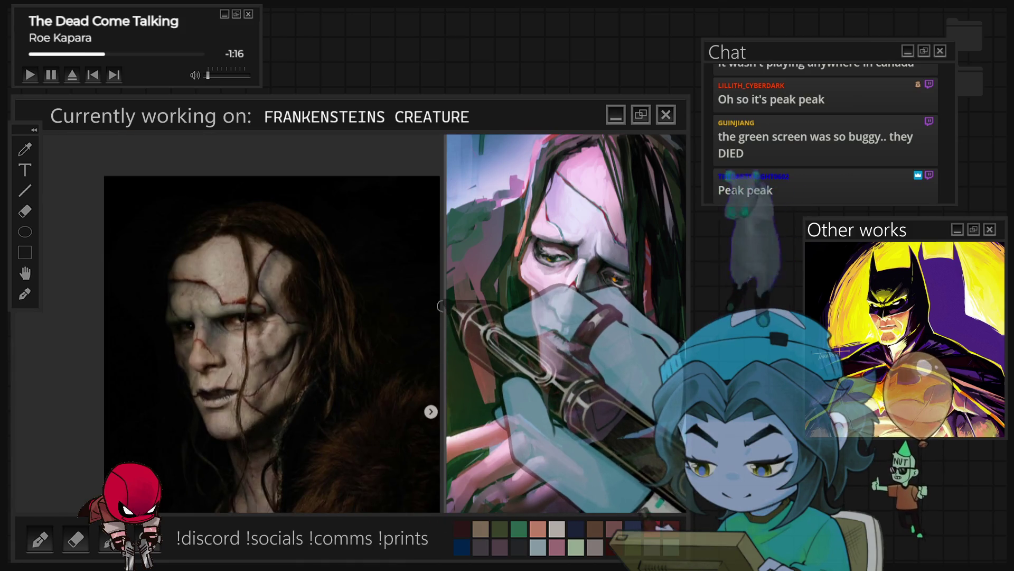
{"action": "left_click_drag", "start_coordinate": [446, 304], "coordinate": [117, 280]}
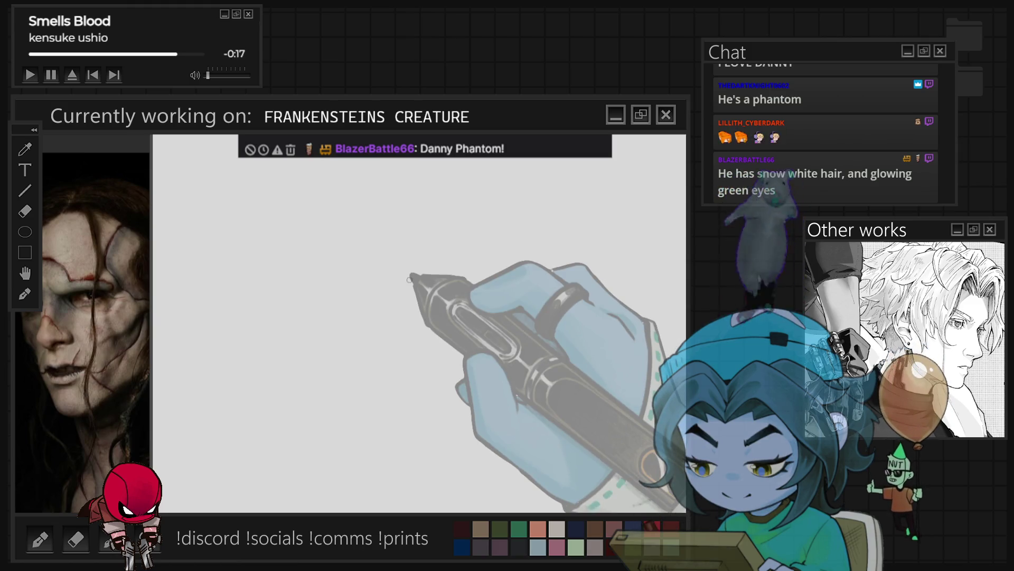
Sketch the head outline with a vertical guide line, cheek and jaw, ear and brow lines.
{"action": "mouse_move", "coordinate": [348, 378]}
{"action": "left_mouse_down"}
{"action": "mouse_move", "coordinate": [467, 294]}
{"action": "mouse_move", "coordinate": [317, 370]}
{"action": "left_mouse_up"}
{"action": "left_click_drag", "start_coordinate": [428, 259], "coordinate": [403, 495]}
{"action": "left_click_drag", "start_coordinate": [319, 296], "coordinate": [317, 423]}
{"action": "left_click_drag", "start_coordinate": [321, 317], "coordinate": [326, 452]}
{"action": "mouse_move", "coordinate": [325, 417]}
{"action": "left_mouse_down"}
{"action": "mouse_move", "coordinate": [364, 470]}
{"action": "mouse_move", "coordinate": [407, 472]}
{"action": "left_mouse_up"}
{"action": "mouse_move", "coordinate": [318, 359]}
{"action": "left_mouse_down"}
{"action": "mouse_move", "coordinate": [324, 423]}
{"action": "mouse_move", "coordinate": [394, 469]}
{"action": "left_mouse_up"}
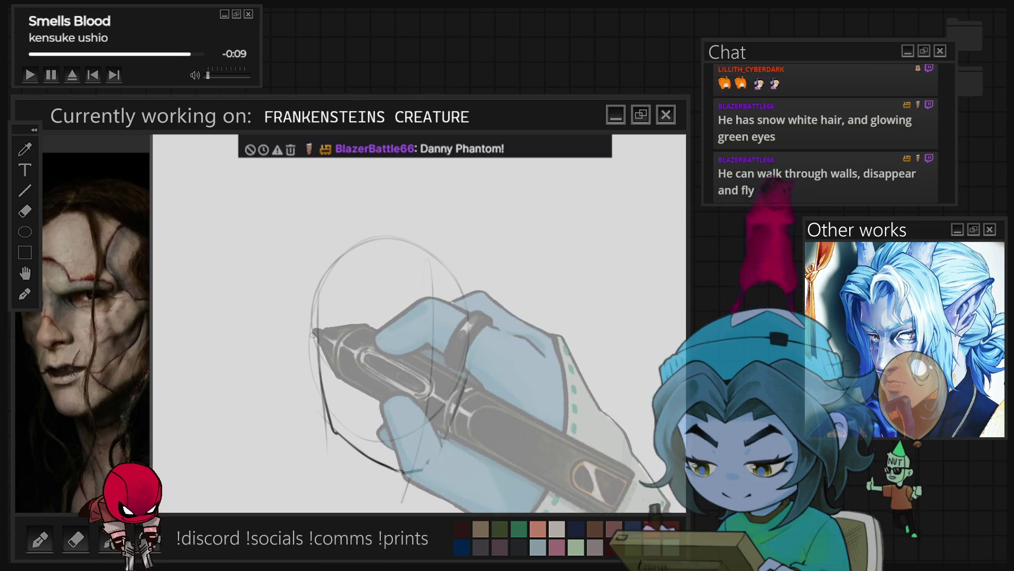
{"action": "left_click_drag", "start_coordinate": [310, 338], "coordinate": [314, 396]}
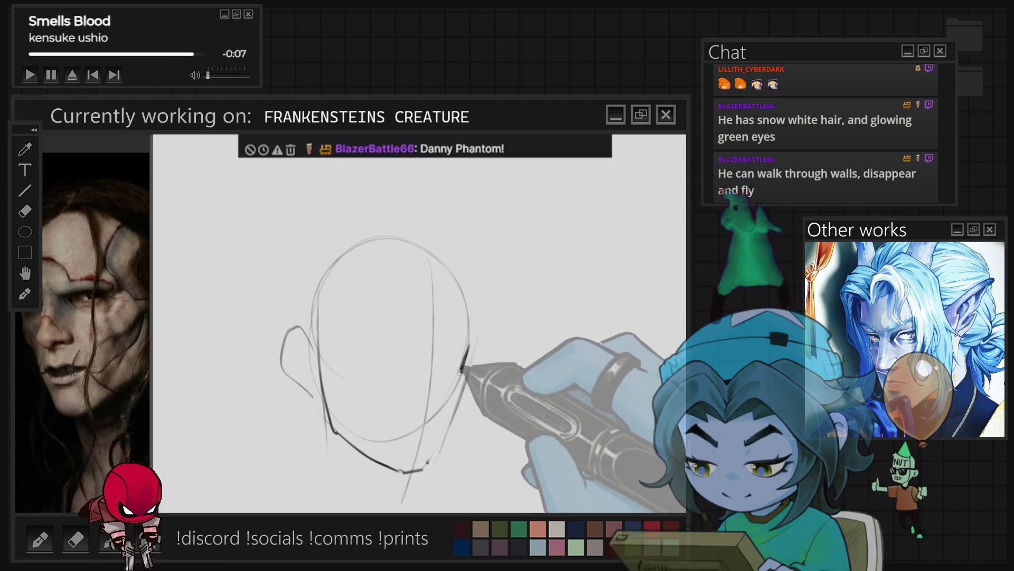
{"action": "left_click_drag", "start_coordinate": [466, 353], "coordinate": [459, 394]}
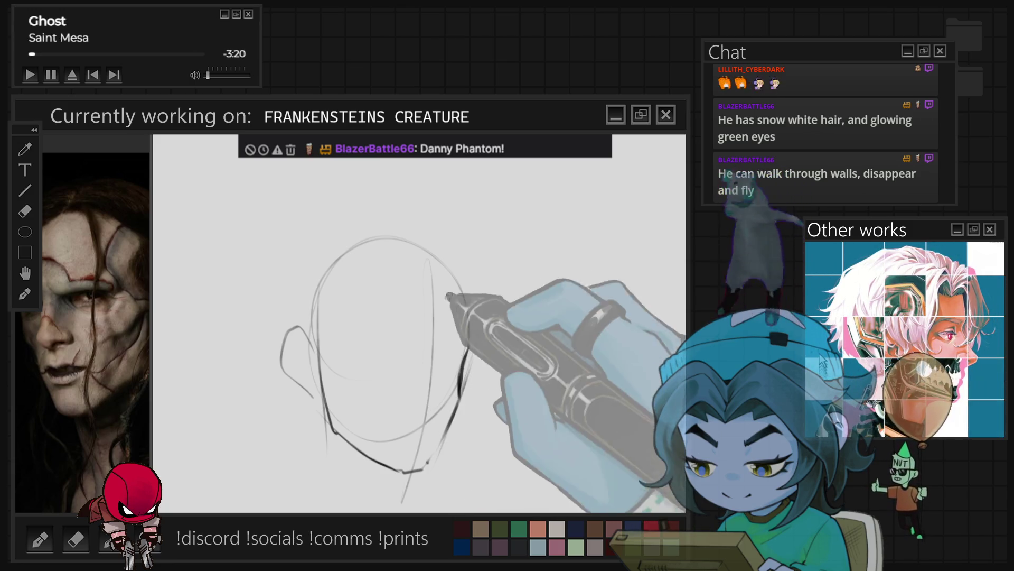
{"action": "mouse_move", "coordinate": [401, 346]}
{"action": "left_mouse_down"}
{"action": "mouse_move", "coordinate": [346, 358]}
{"action": "mouse_move", "coordinate": [395, 354]}
{"action": "left_mouse_up"}
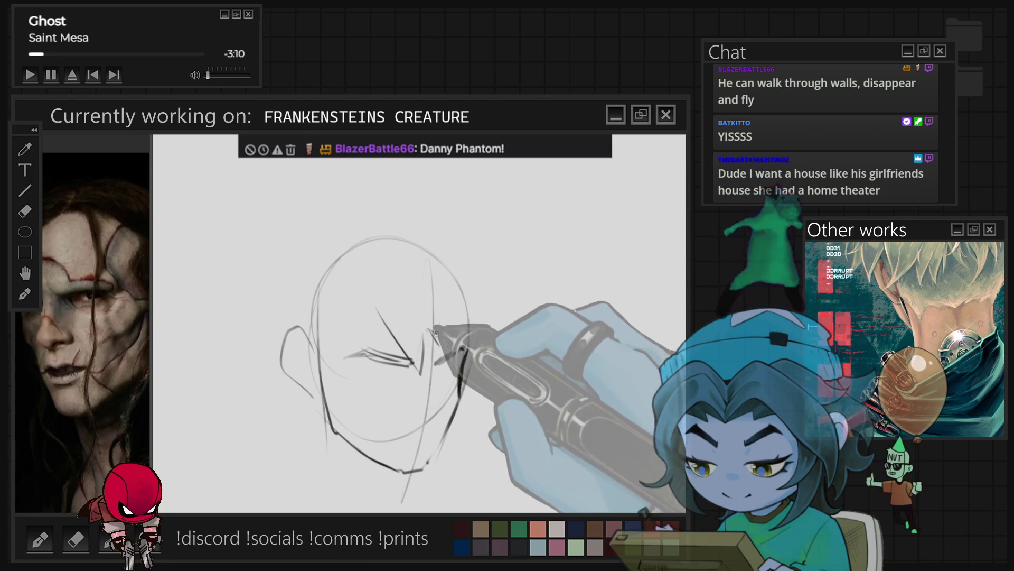
Add hair strands and an eye, rotate the canvas, and lasso-select the eyebrow and eye area.
{"action": "left_click_drag", "start_coordinate": [417, 231], "coordinate": [489, 260]}
{"action": "mouse_move", "coordinate": [412, 241]}
{"action": "left_mouse_down"}
{"action": "mouse_move", "coordinate": [463, 228]}
{"action": "mouse_move", "coordinate": [453, 246]}
{"action": "mouse_move", "coordinate": [495, 287]}
{"action": "mouse_move", "coordinate": [498, 337]}
{"action": "left_mouse_up"}
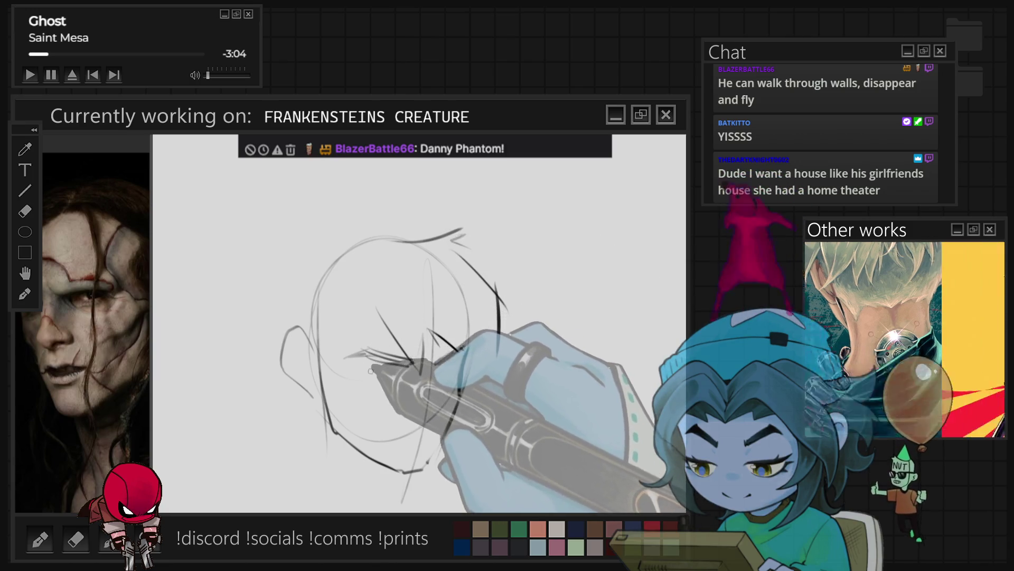
{"action": "left_click_drag", "start_coordinate": [402, 363], "coordinate": [388, 360]}
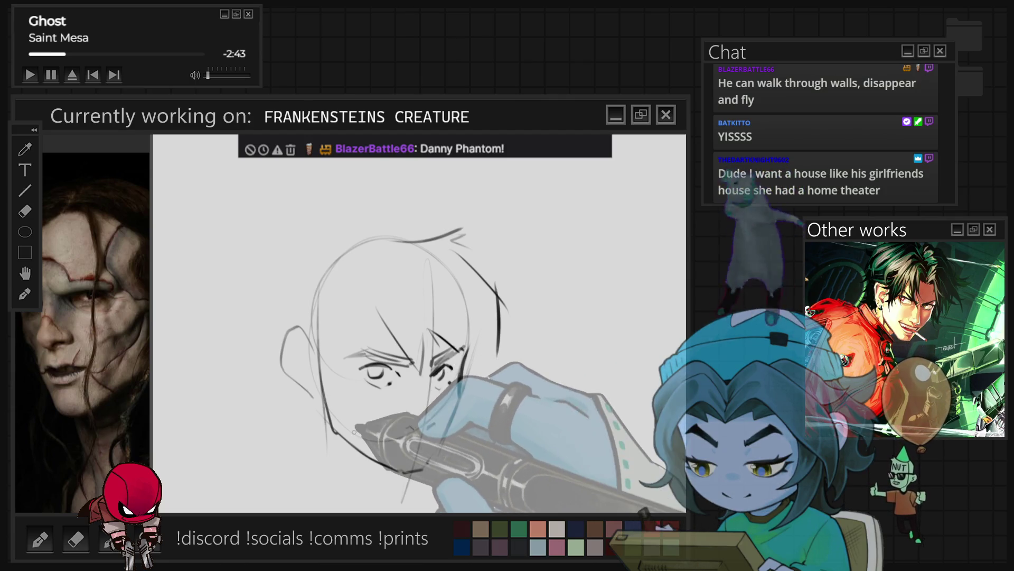
{"action": "left_click_drag", "start_coordinate": [353, 241], "coordinate": [394, 218]}
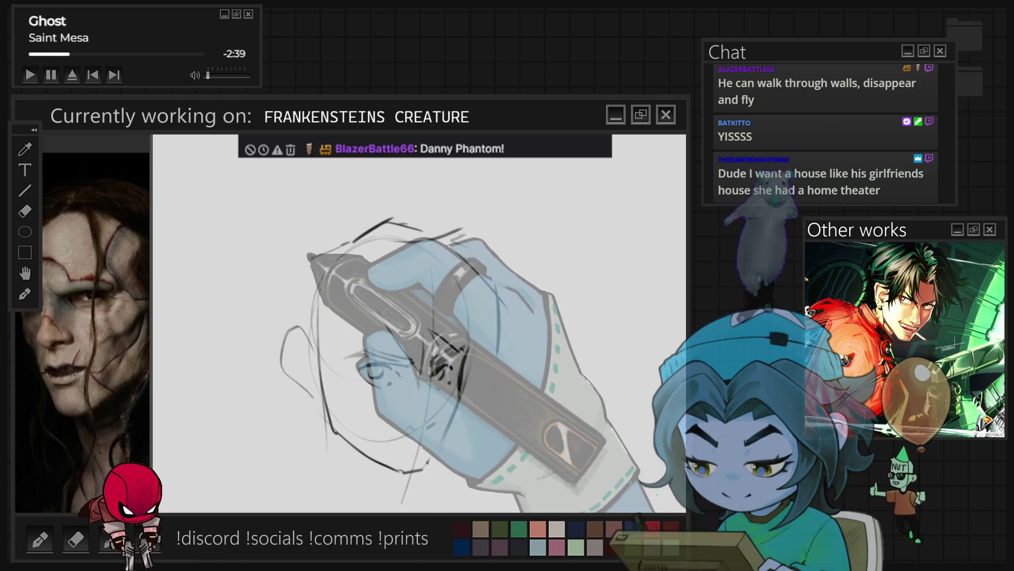
{"action": "left_click_drag", "start_coordinate": [304, 259], "coordinate": [321, 270]}
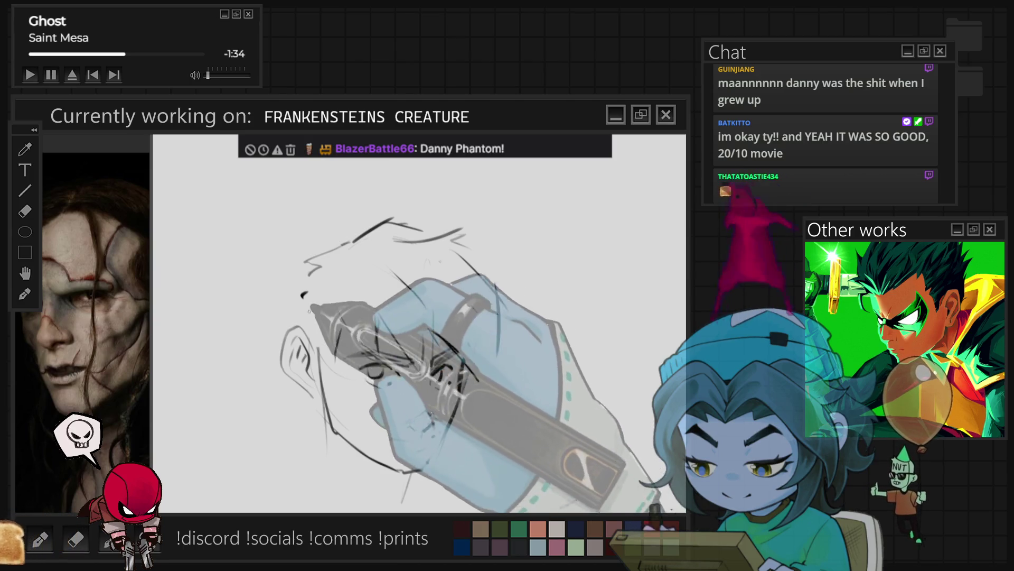
{"action": "left_click_drag", "start_coordinate": [306, 279], "coordinate": [297, 296]}
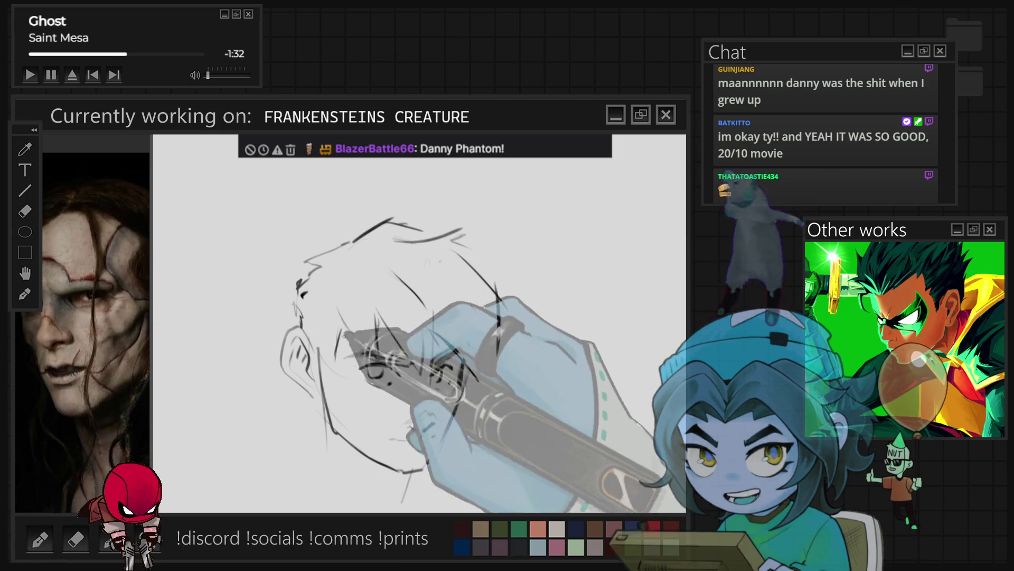
{"action": "key", "text": "shift+space"}
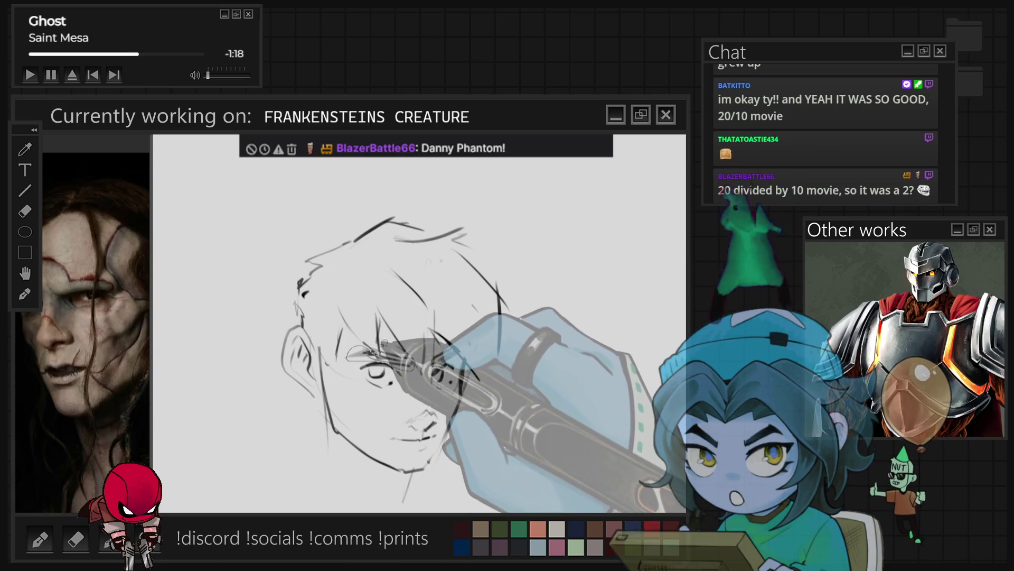
{"action": "left_click_drag", "start_coordinate": [348, 352], "coordinate": [352, 359]}
Free-transform the lassoed eyebrow area to reshape the brow above the eyes.
{"action": "key", "text": "ctrl+t"}
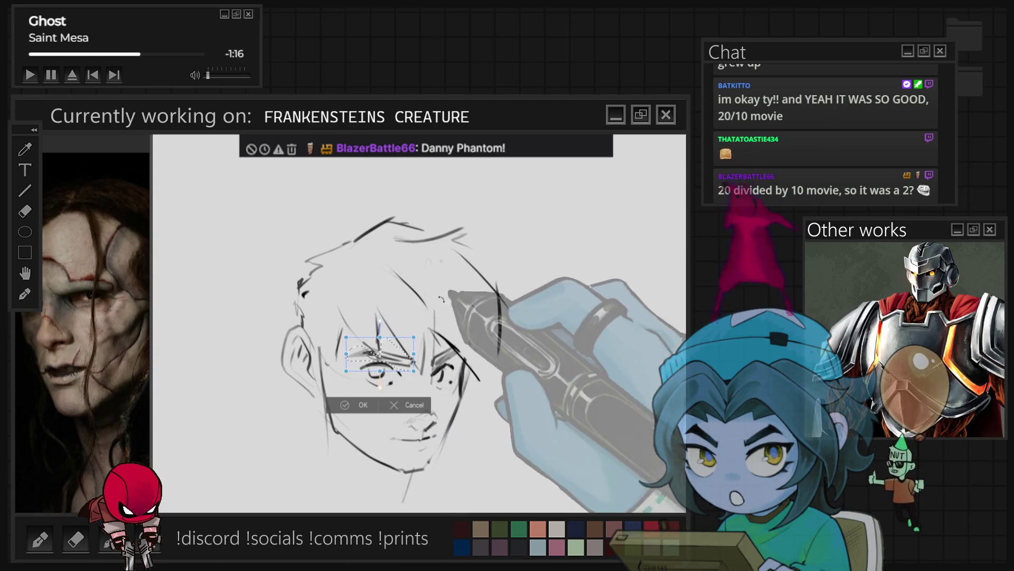
{"action": "key", "text": "Return"}
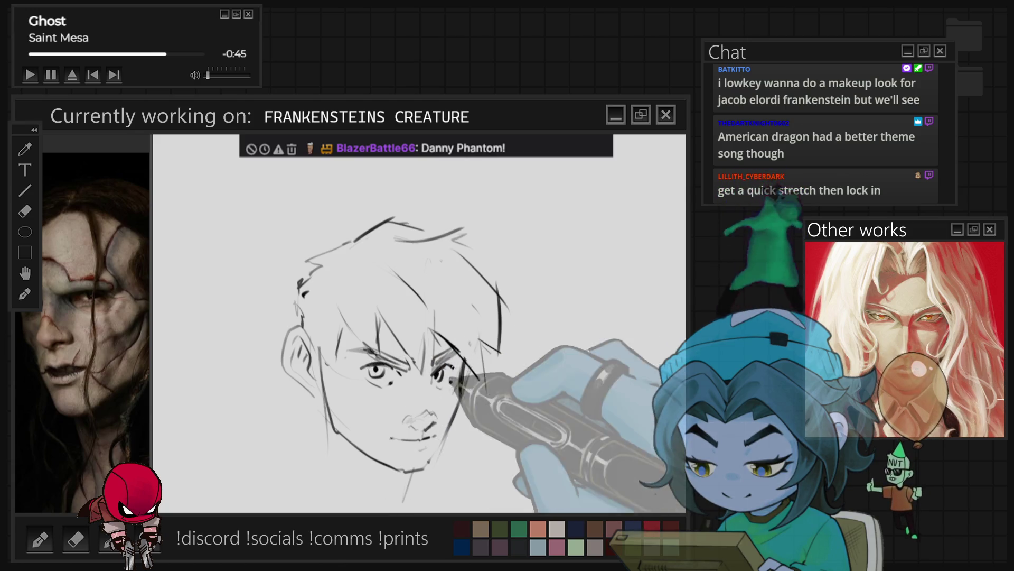
Add a jagged hair strand at the upper right and sketch the nose and mouth.
{"action": "left_click_drag", "start_coordinate": [539, 255], "coordinate": [502, 278]}
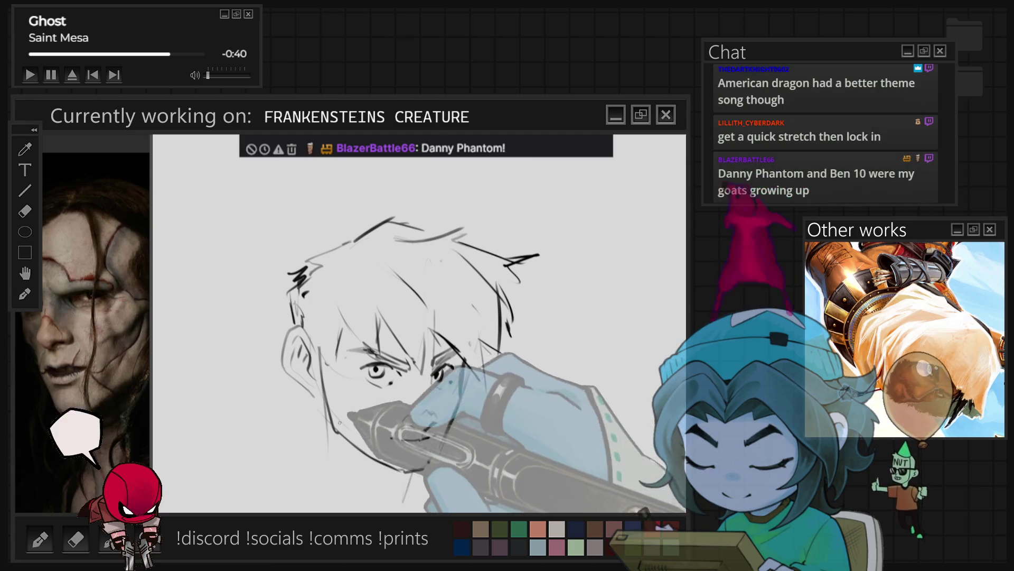
{"action": "left_click_drag", "start_coordinate": [393, 437], "coordinate": [431, 434]}
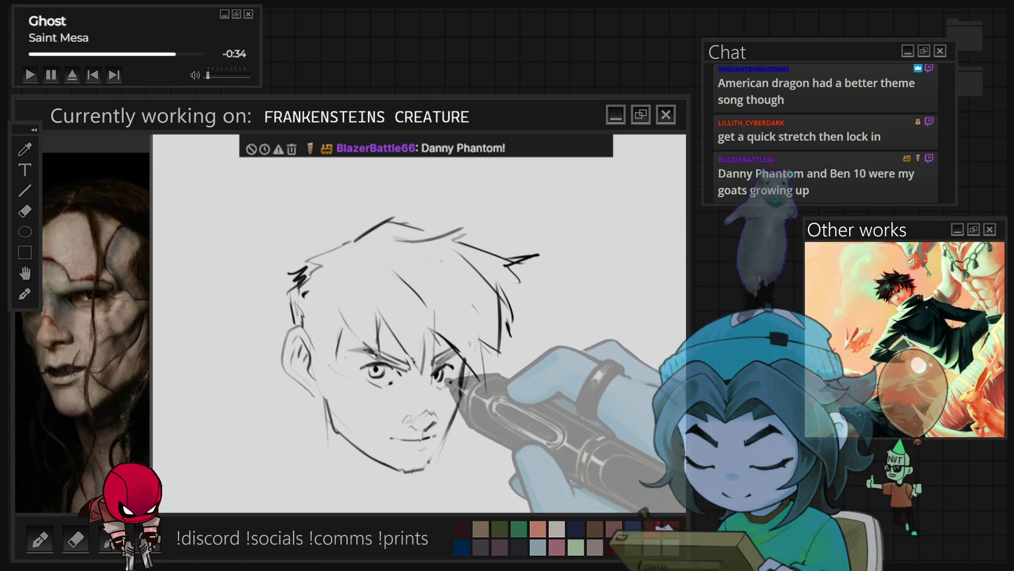
{"action": "left_click_drag", "start_coordinate": [412, 466], "coordinate": [434, 386]}
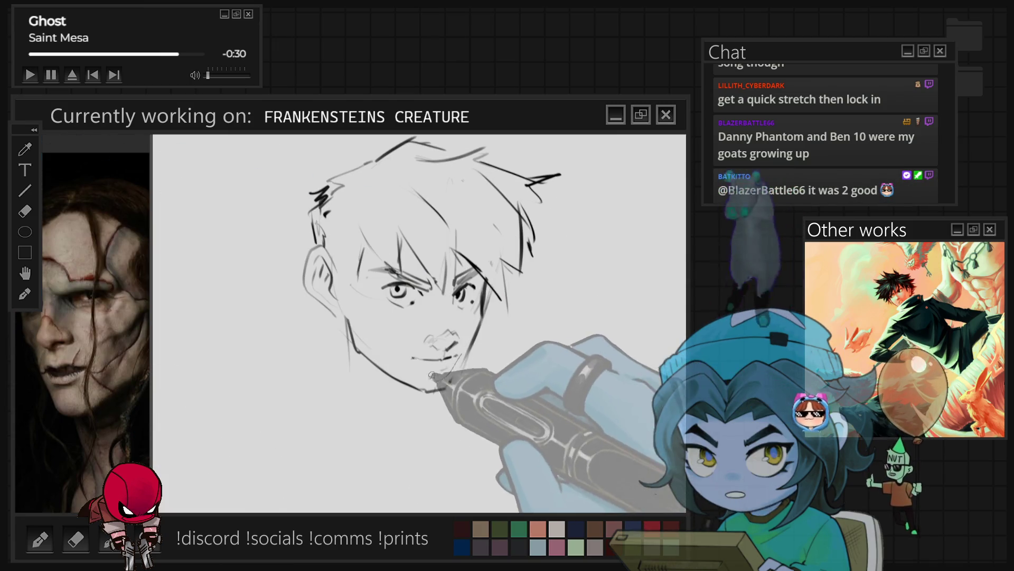
{"action": "left_click_drag", "start_coordinate": [433, 353], "coordinate": [434, 352]}
Free-transform the selected lips to reshape and reposition the mouth.
{"action": "key", "text": "ctrl+t"}
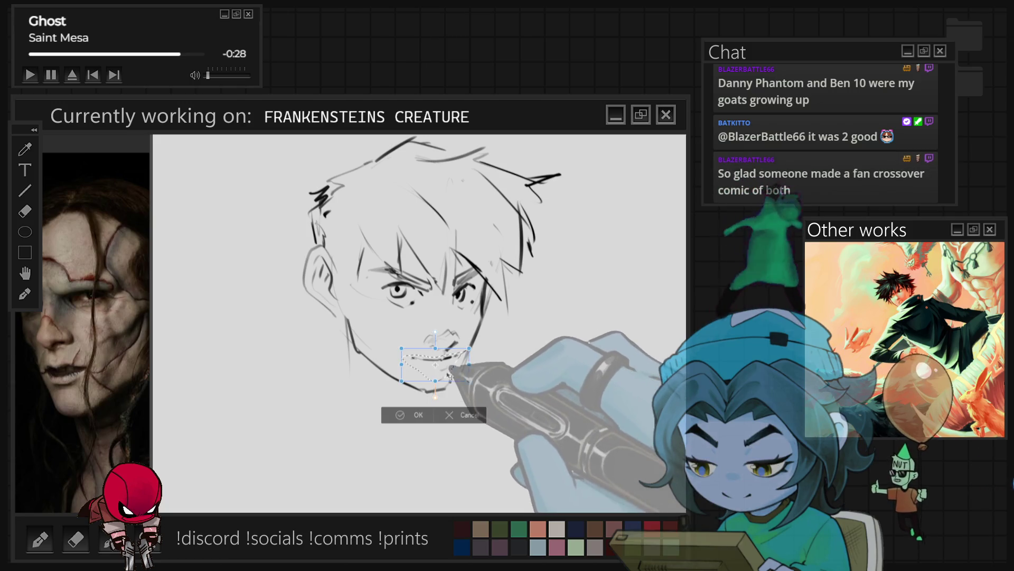
{"action": "left_click", "coordinate": [402, 422]}
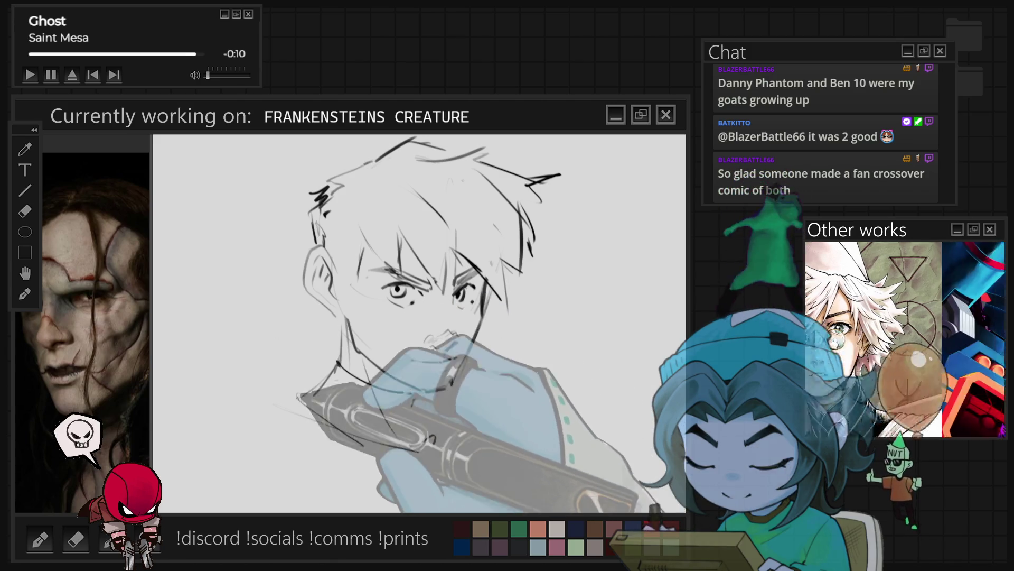
Draw the left shoulder line and the thickened left torso outline.
{"action": "left_click_drag", "start_coordinate": [297, 397], "coordinate": [238, 405]}
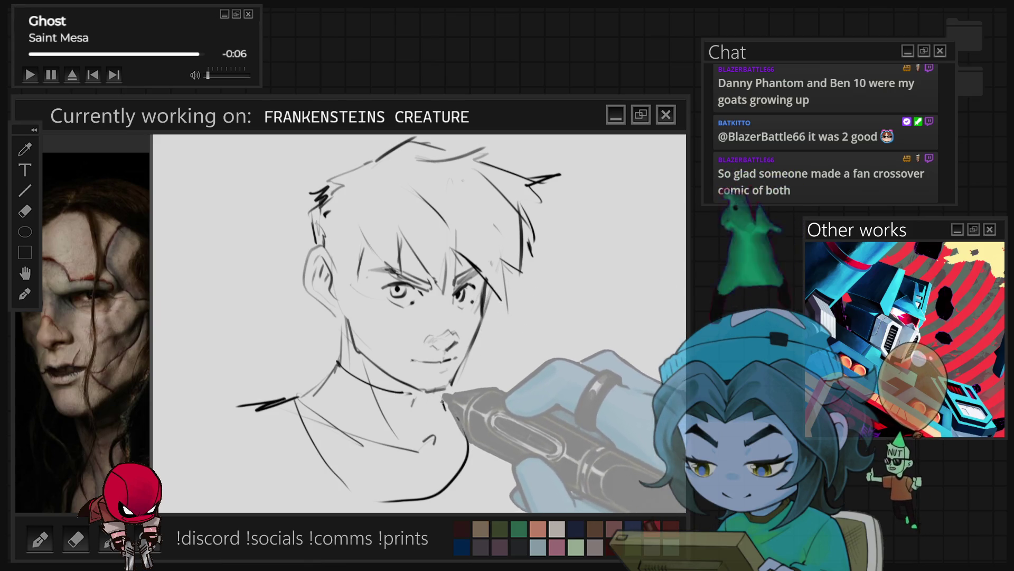
{"action": "left_click_drag", "start_coordinate": [289, 409], "coordinate": [341, 493]}
{"action": "mouse_move", "coordinate": [295, 404]}
{"action": "left_mouse_down"}
{"action": "mouse_move", "coordinate": [358, 499]}
{"action": "mouse_move", "coordinate": [472, 451]}
{"action": "left_mouse_up"}
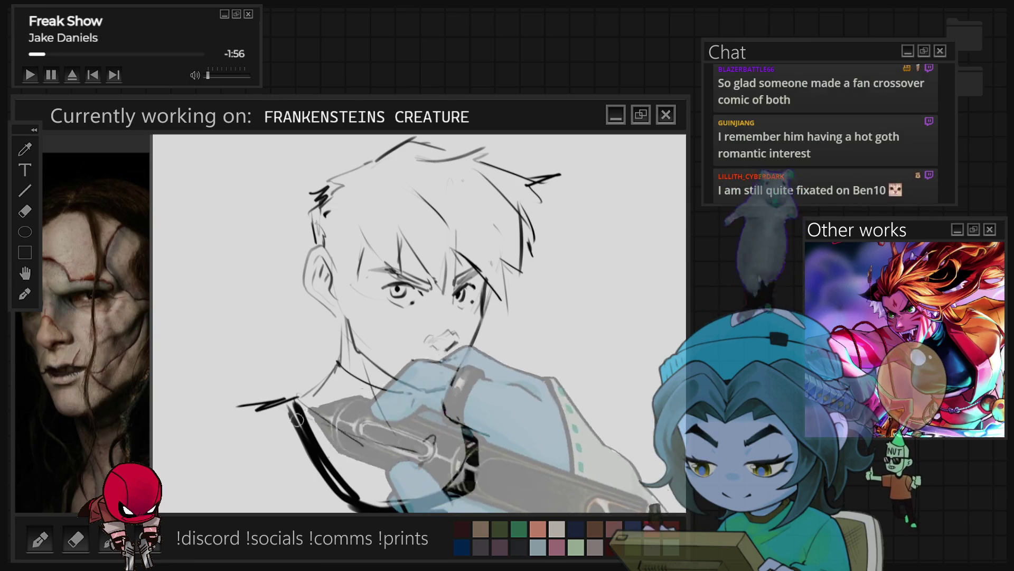
Fill both shirt shoulders with heavy black strokes, then undo the latest top hair strokes.
{"action": "mouse_move", "coordinate": [296, 407]}
{"action": "left_mouse_down"}
{"action": "mouse_move", "coordinate": [249, 420]}
{"action": "mouse_move", "coordinate": [258, 466]}
{"action": "mouse_move", "coordinate": [364, 508]}
{"action": "left_mouse_up"}
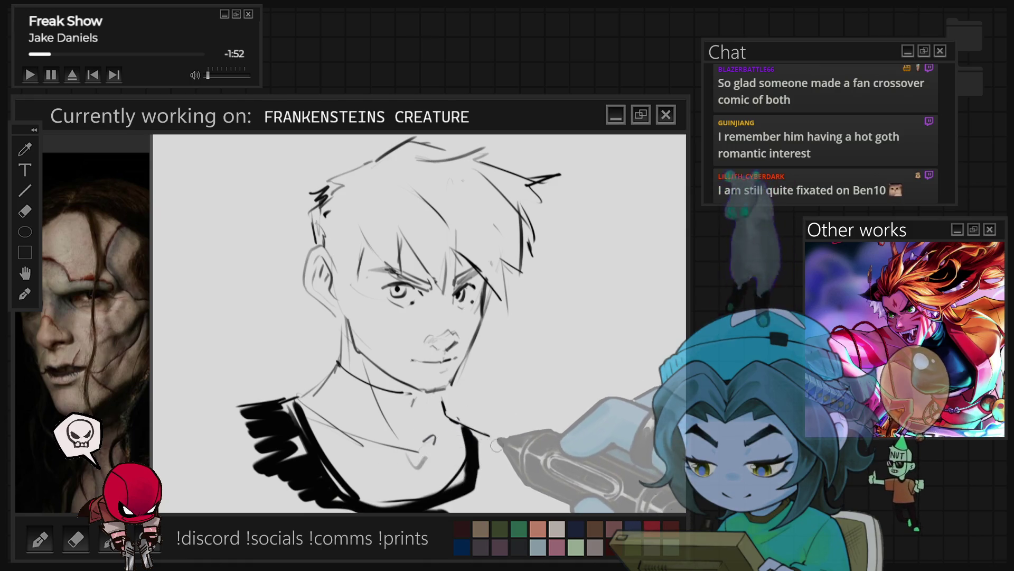
{"action": "left_click_drag", "start_coordinate": [494, 438], "coordinate": [454, 499]}
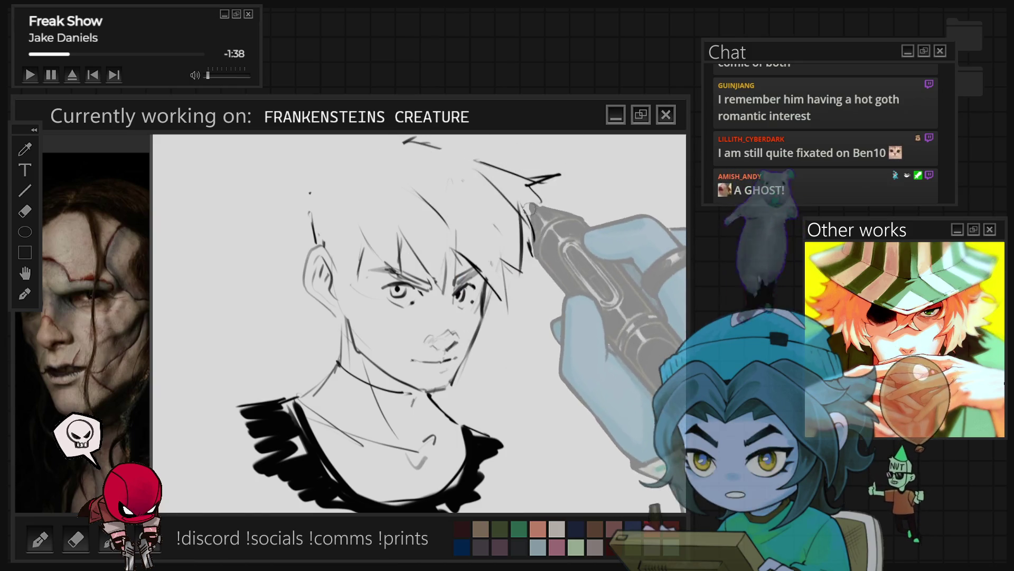
{"action": "key", "text": "ctrl+z"}
{"action": "key", "text": "ctrl+z"}
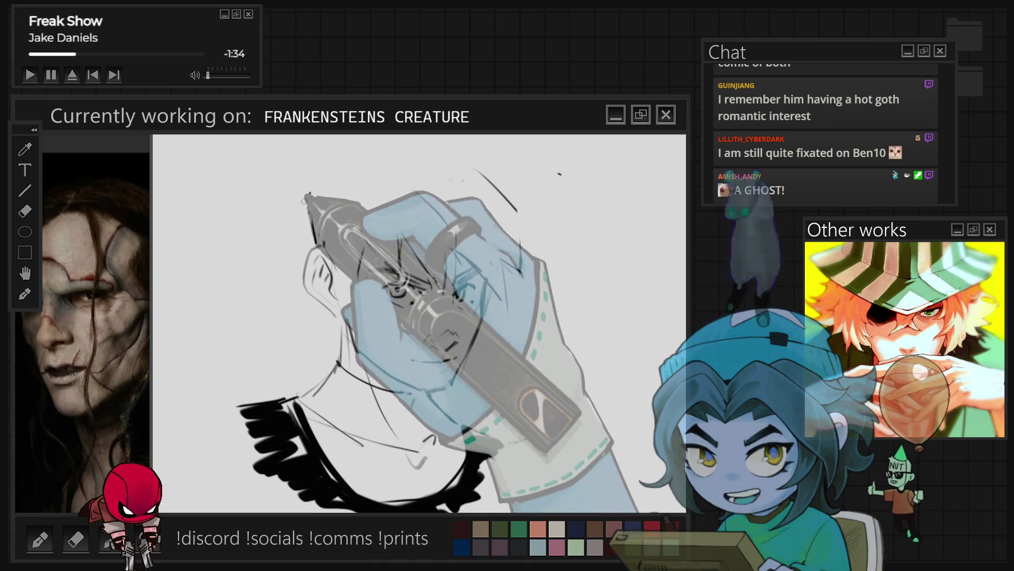
Redraw the hair strands and head outline across the top of the head.
{"action": "mouse_move", "coordinate": [318, 183]}
{"action": "left_mouse_down"}
{"action": "mouse_move", "coordinate": [324, 167]}
{"action": "mouse_move", "coordinate": [402, 136]}
{"action": "left_mouse_up"}
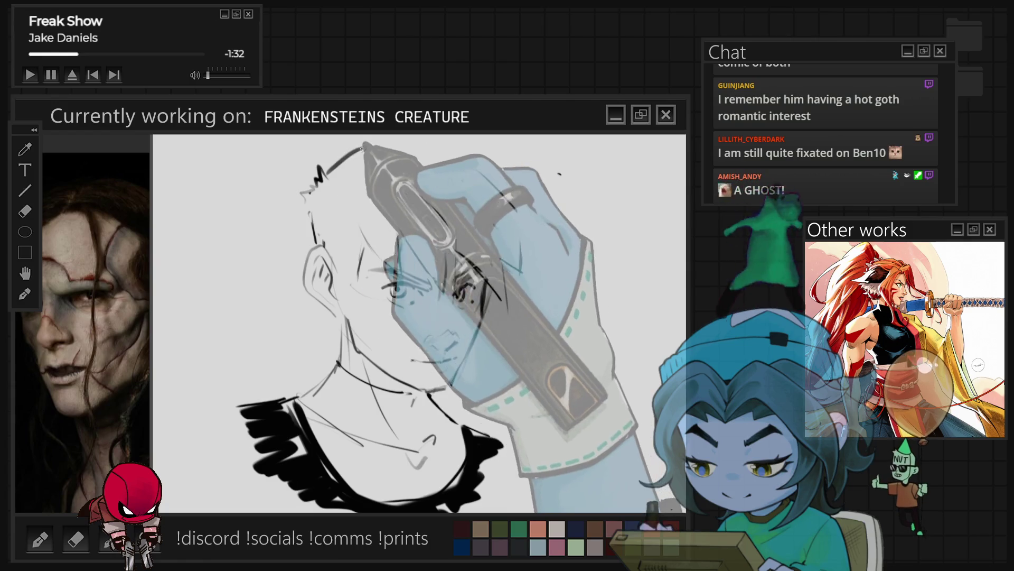
{"action": "left_click_drag", "start_coordinate": [415, 188], "coordinate": [515, 211]}
{"action": "mouse_move", "coordinate": [465, 148]}
{"action": "left_mouse_down"}
{"action": "mouse_move", "coordinate": [534, 174]}
{"action": "mouse_move", "coordinate": [563, 170]}
{"action": "mouse_move", "coordinate": [529, 199]}
{"action": "mouse_move", "coordinate": [538, 215]}
{"action": "left_mouse_up"}
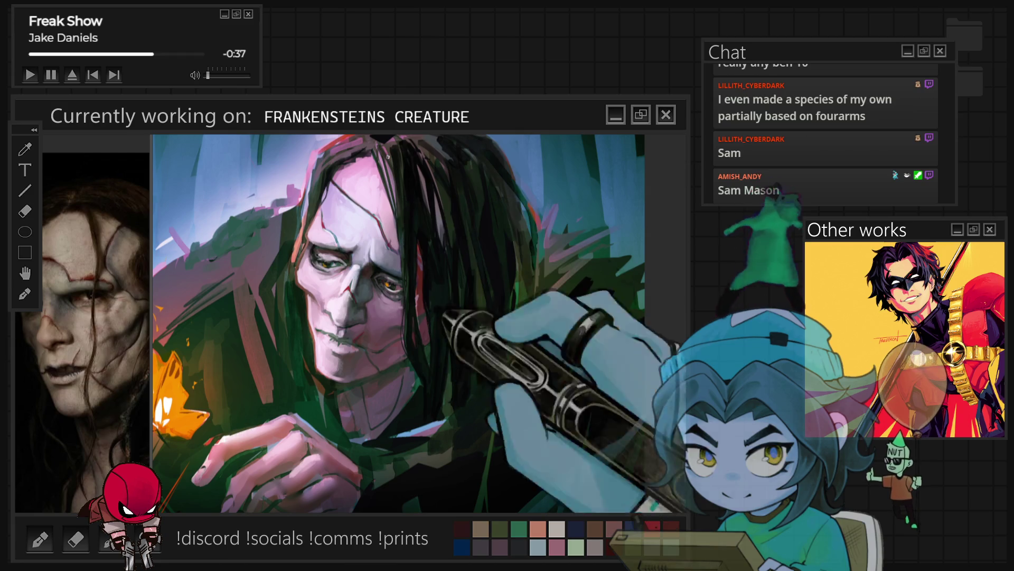
Zoom into the creature's face, paint light highlights on face and hair, then zoom out.
{"action": "scroll", "coordinate": [481, 364], "scroll_direction": "down", "scroll_amount": 3}
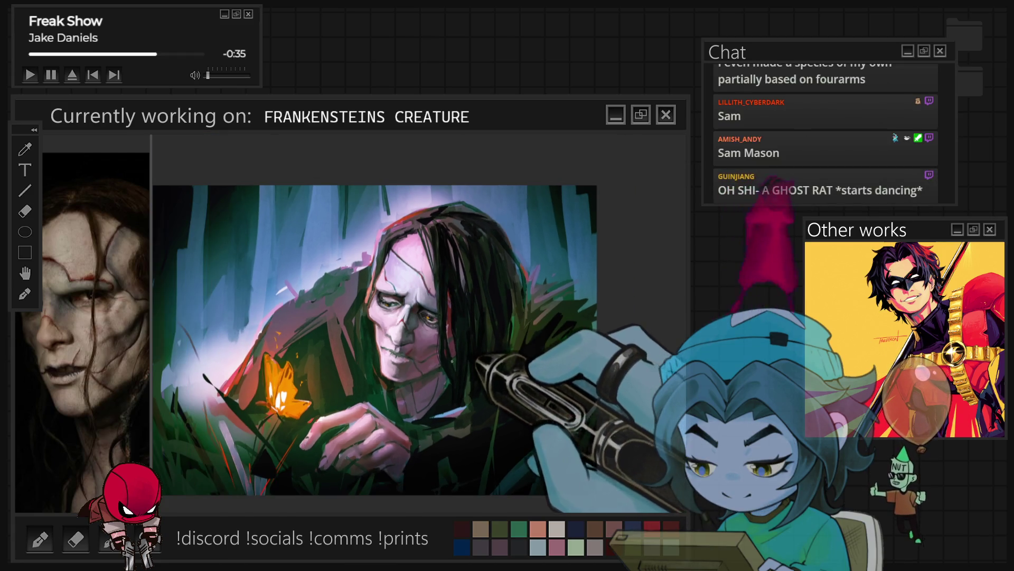
{"action": "scroll", "coordinate": [483, 369], "scroll_direction": "up", "scroll_amount": 3}
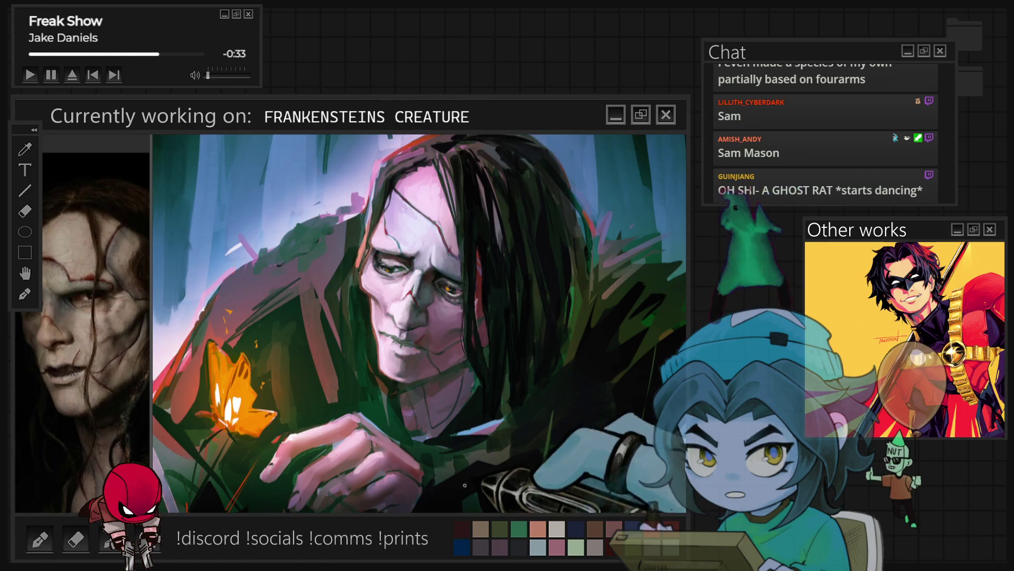
{"action": "scroll", "coordinate": [486, 391], "scroll_direction": "up", "scroll_amount": 1}
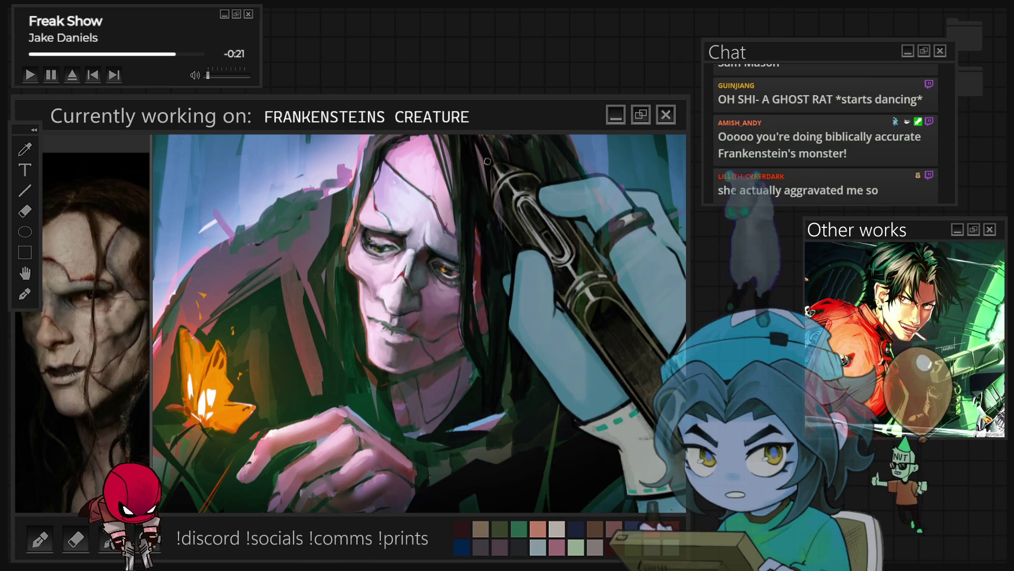
{"action": "scroll", "coordinate": [591, 225], "scroll_direction": "up", "scroll_amount": 1}
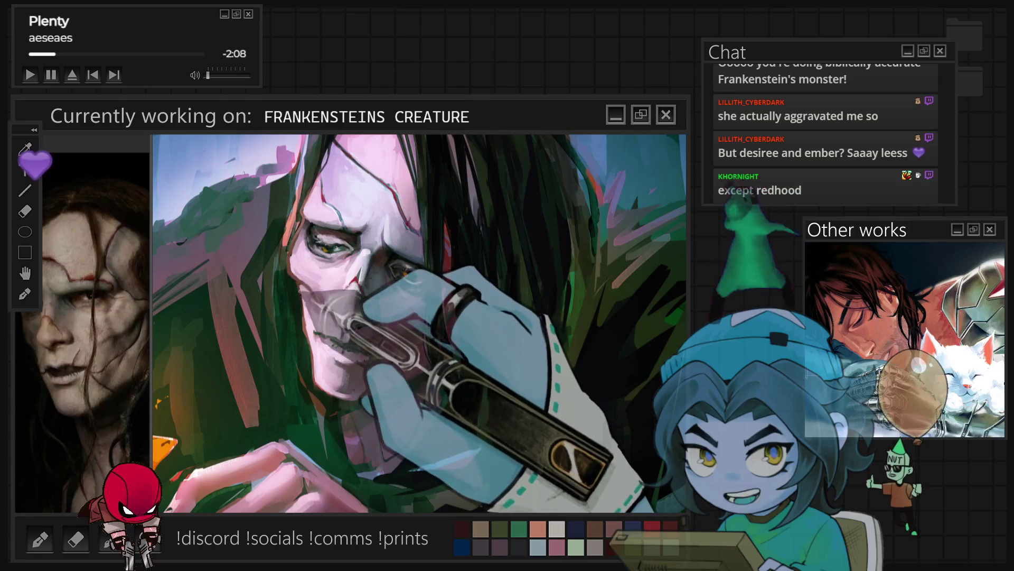
{"action": "scroll", "coordinate": [477, 323], "scroll_direction": "down", "scroll_amount": 4}
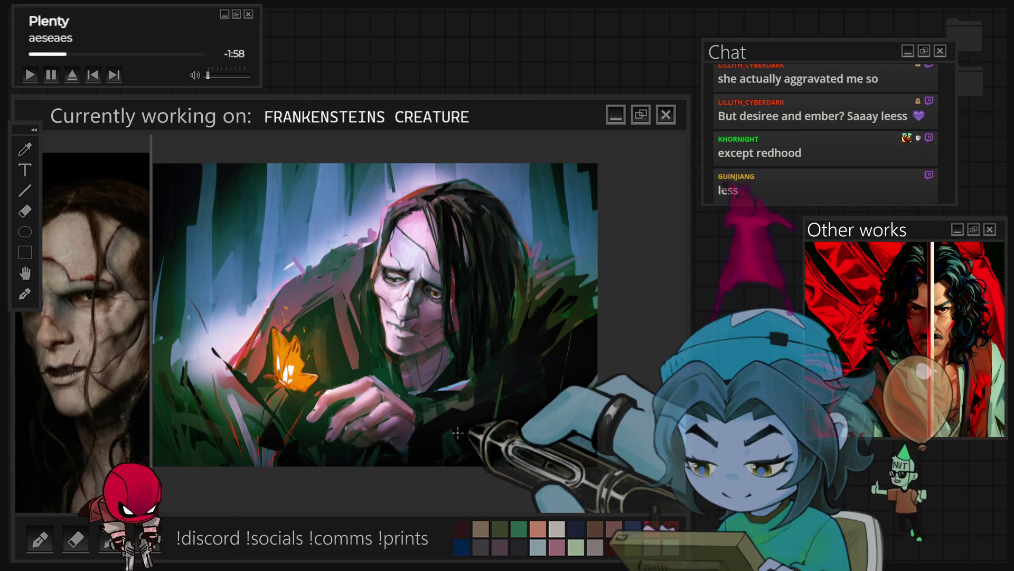
Paint highlights on the zoomed-in face and reaching hand, then fit the whole painting in view.
{"action": "scroll", "coordinate": [458, 423], "scroll_direction": "up", "scroll_amount": 1}
{"action": "scroll", "coordinate": [456, 420], "scroll_direction": "up", "scroll_amount": 1}
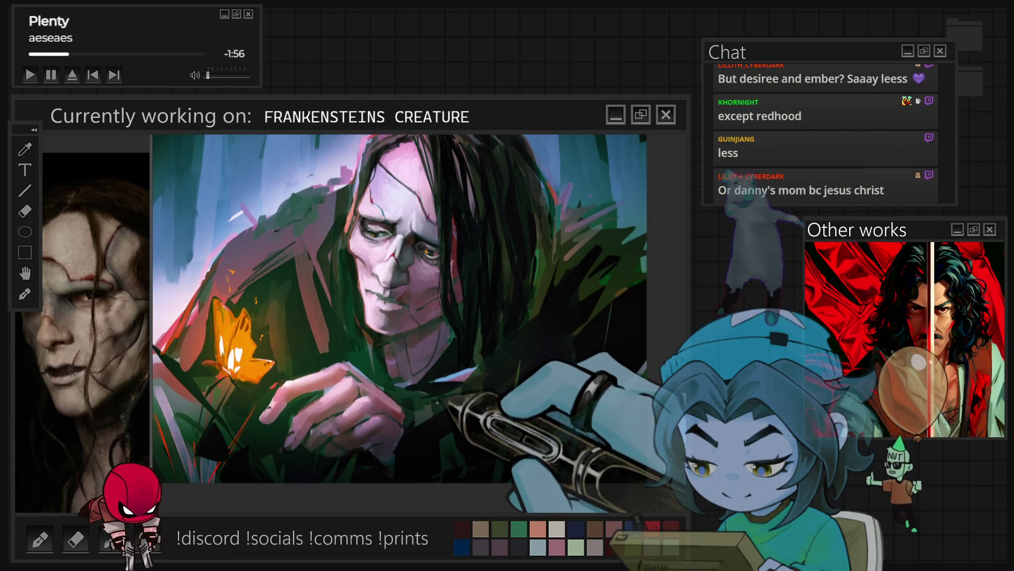
{"action": "scroll", "coordinate": [443, 351], "scroll_direction": "up", "scroll_amount": 1}
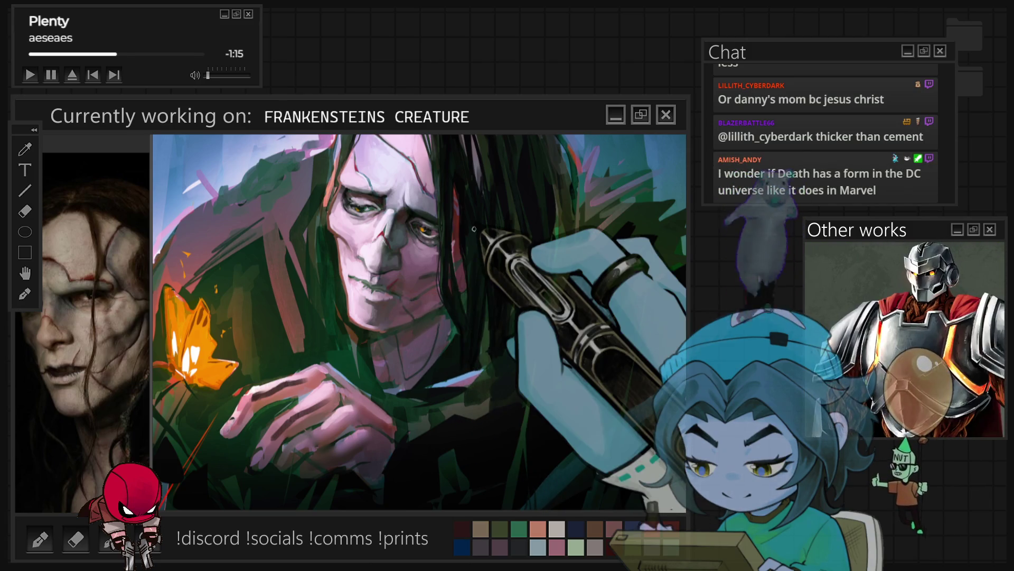
{"action": "key", "text": "ctrl+0"}
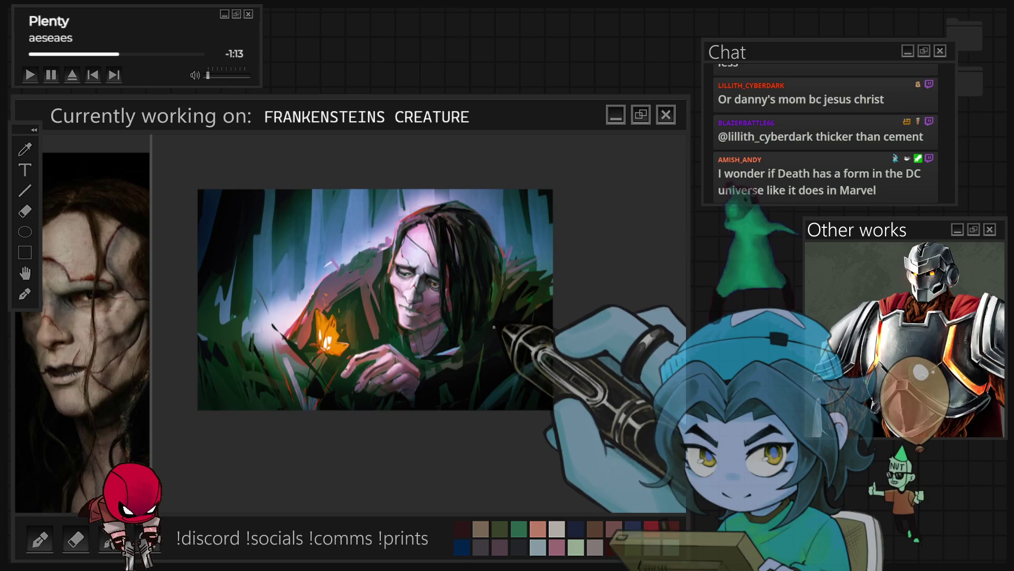
Zoom onto the butterfly and paint white-hot highlights across its orange wings.
{"action": "scroll", "coordinate": [415, 296], "scroll_direction": "up", "scroll_amount": 3}
{"action": "scroll", "coordinate": [306, 336], "scroll_direction": "up", "scroll_amount": 3}
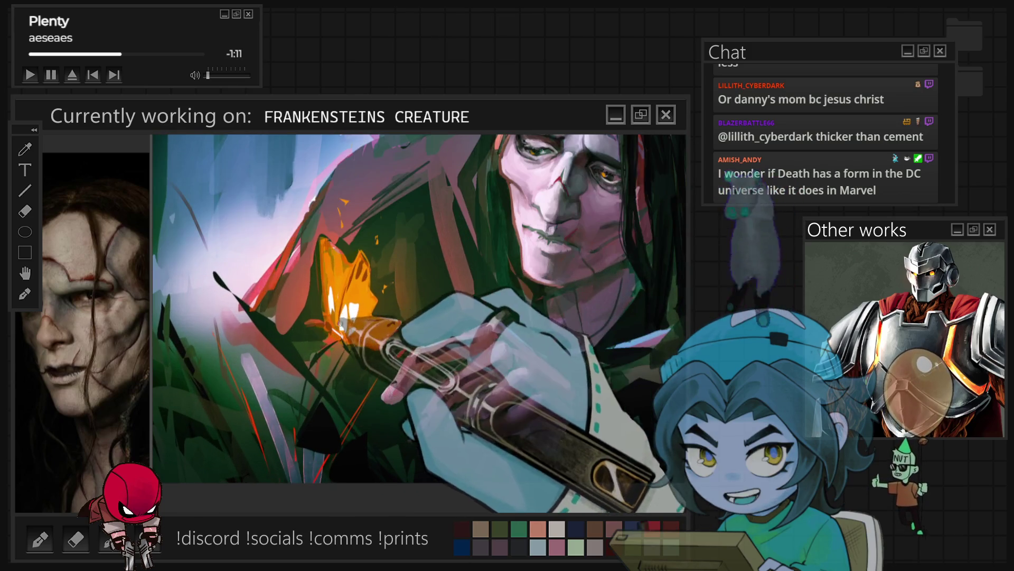
{"action": "scroll", "coordinate": [357, 306], "scroll_direction": "up", "scroll_amount": 2}
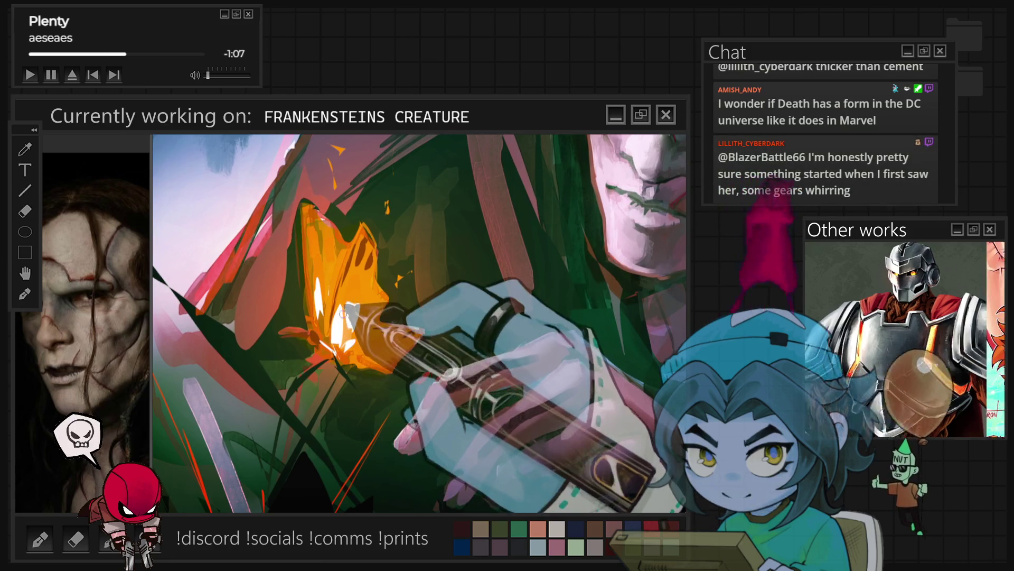
{"action": "left_click_drag", "start_coordinate": [502, 338], "coordinate": [507, 296]}
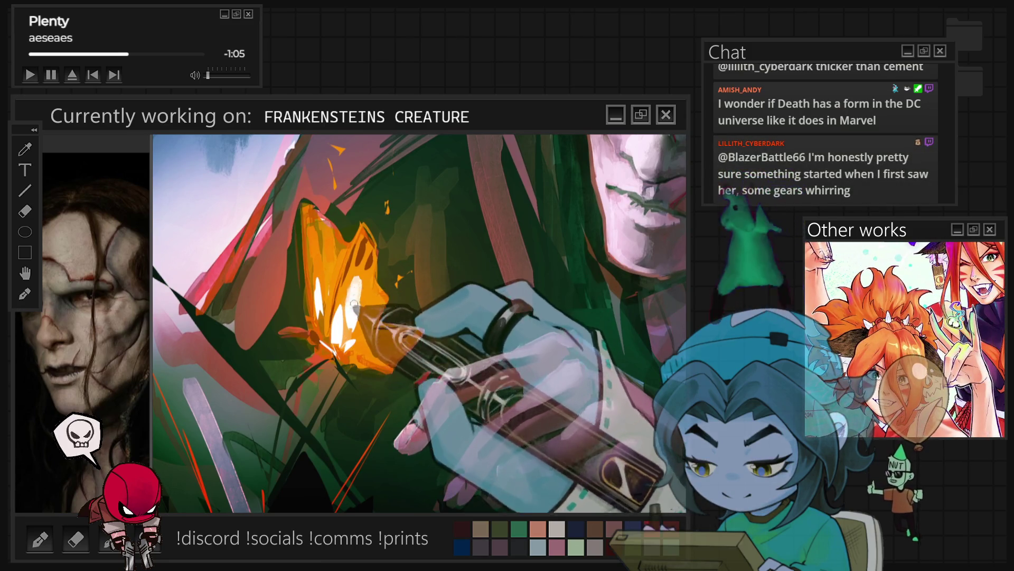
{"action": "left_click_drag", "start_coordinate": [368, 300], "coordinate": [367, 326]}
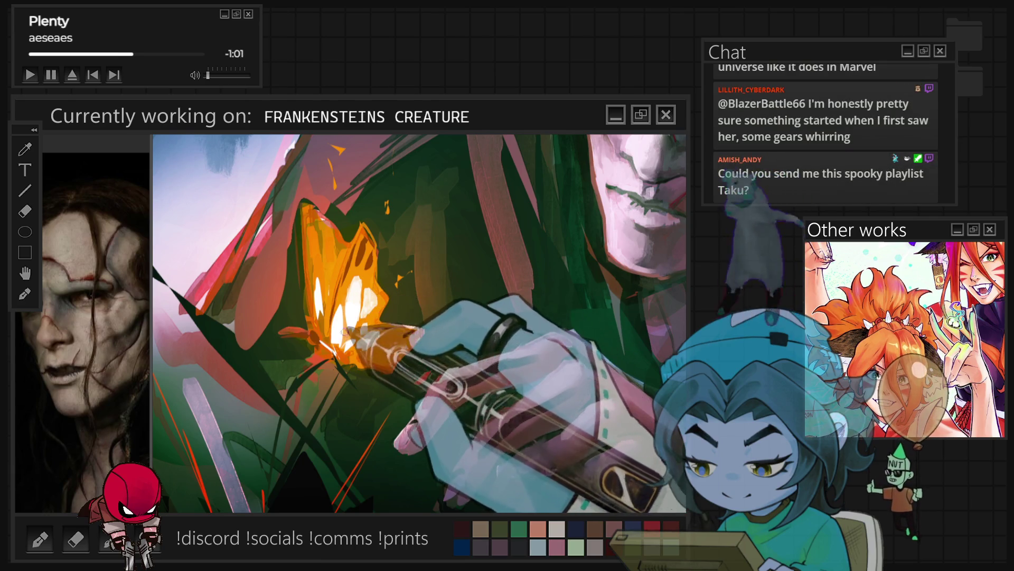
{"action": "mouse_move", "coordinate": [350, 345]}
{"action": "left_mouse_down"}
{"action": "mouse_move", "coordinate": [338, 332]}
{"action": "mouse_move", "coordinate": [353, 275]}
{"action": "left_mouse_up"}
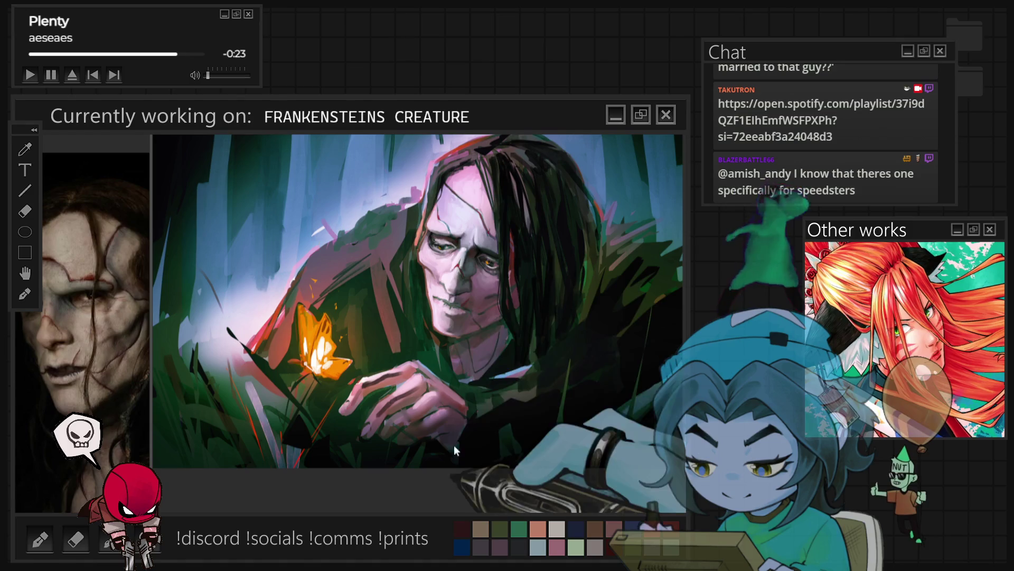
{"action": "scroll", "coordinate": [531, 257], "scroll_direction": "up", "scroll_amount": 2}
{"action": "scroll", "coordinate": [531, 257], "scroll_direction": "up", "scroll_amount": 1}
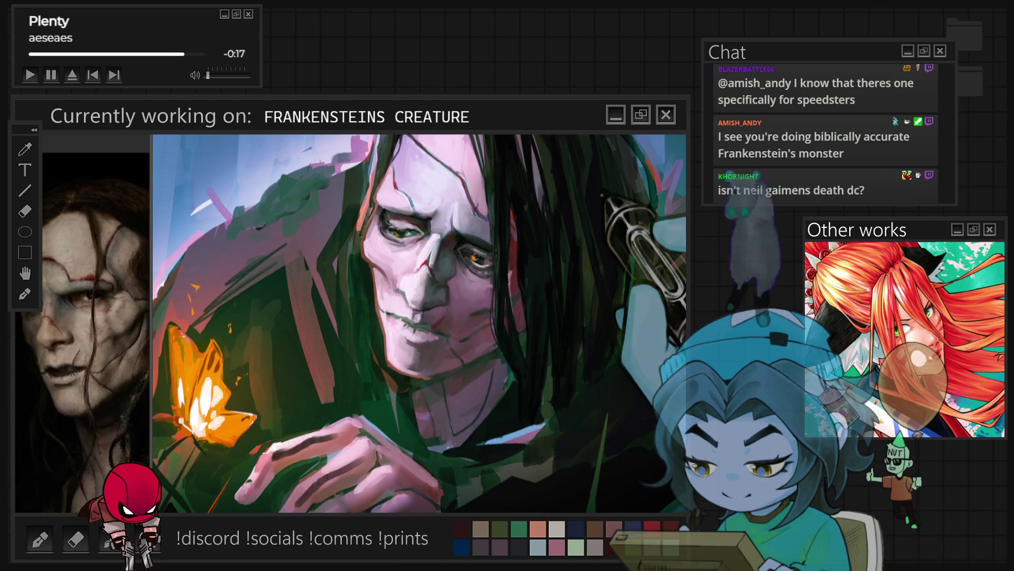
{"action": "scroll", "coordinate": [503, 270], "scroll_direction": "down", "scroll_amount": 1}
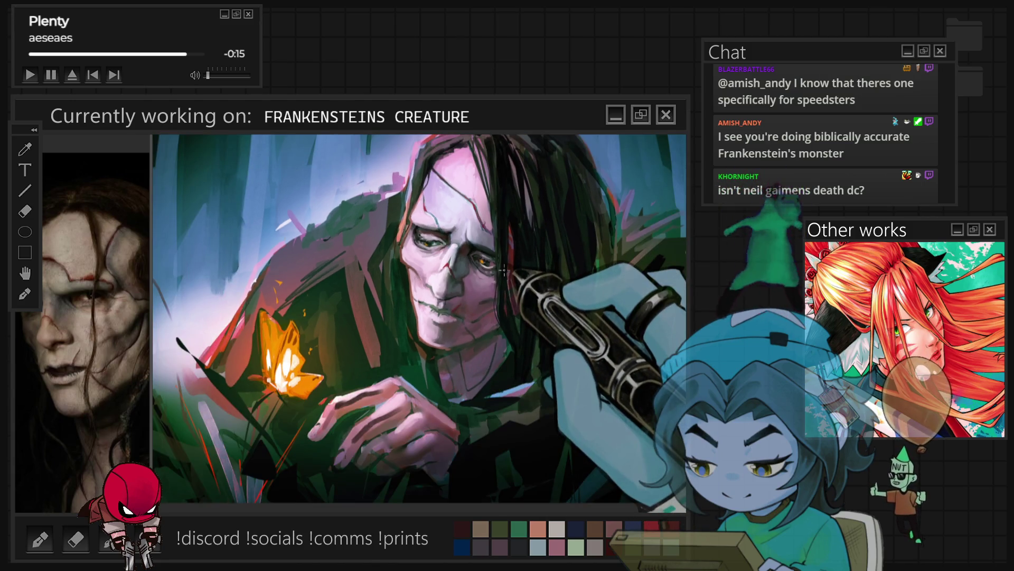